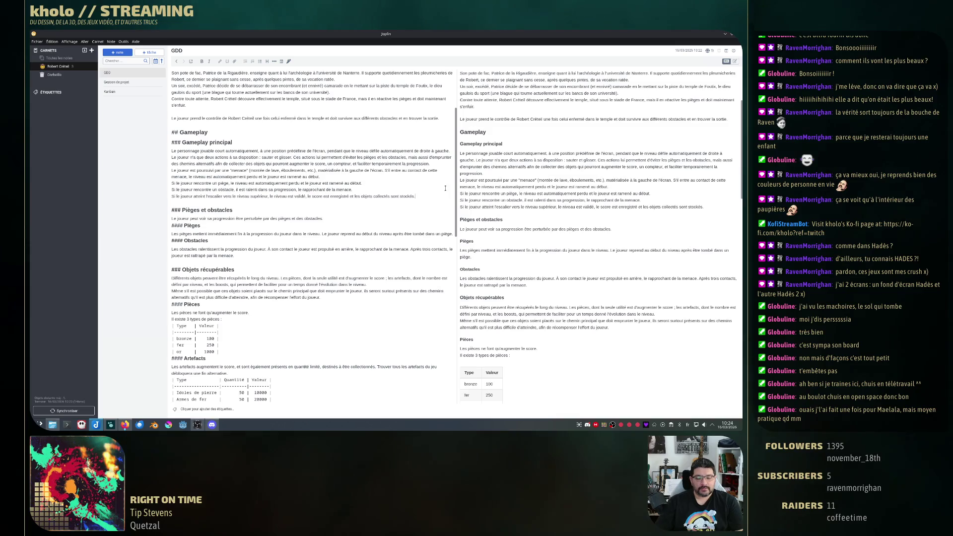
- Add a sentence saying each level is procedurally generated at every attempt, fixing its wording
{"action": "key", "text": "Return"}
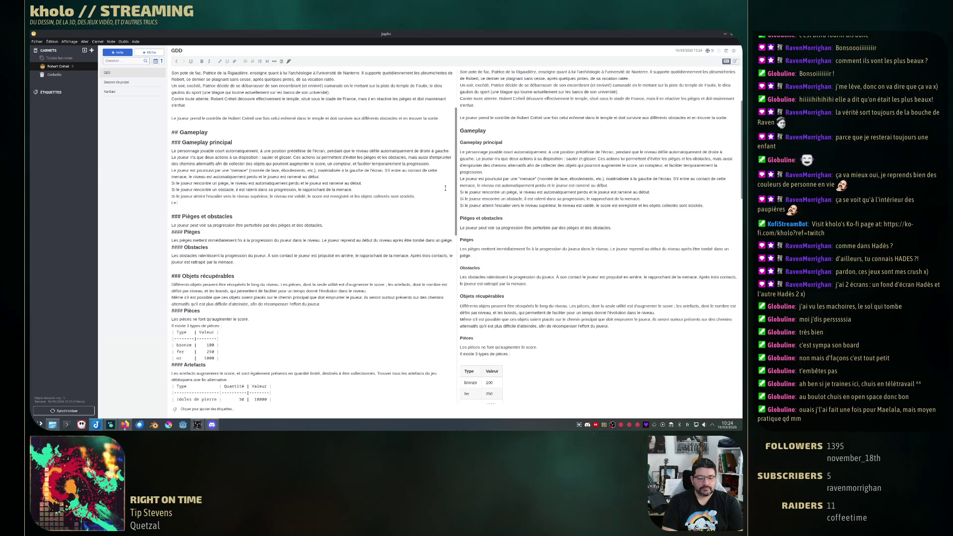
{"action": "type", "text": "Le moeau est"}
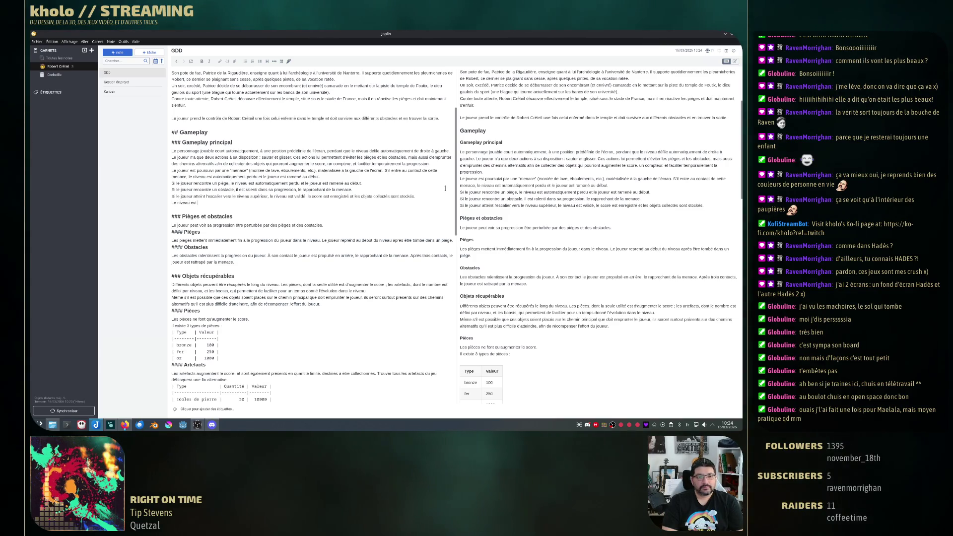
{"action": "type", "text": " régénéré"}
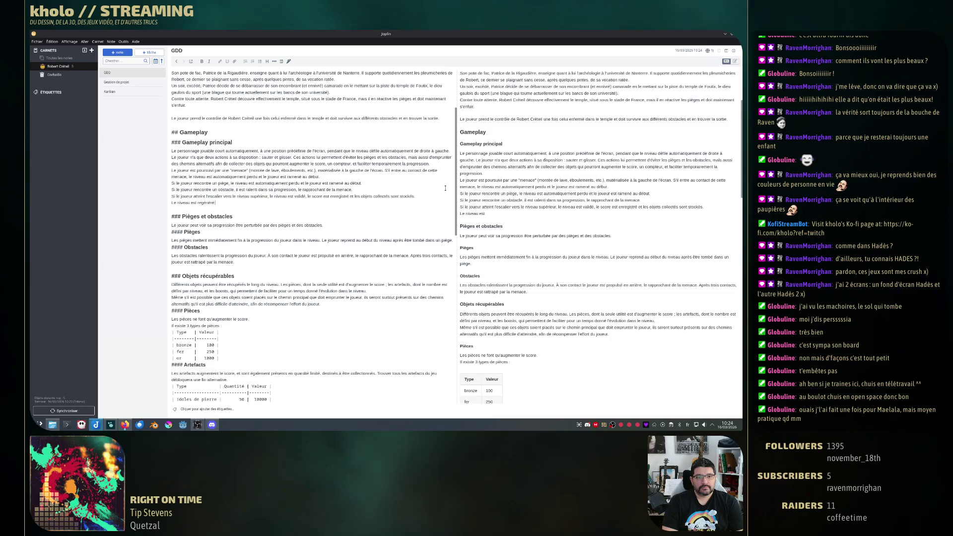
{"action": "type", "text": " pouréduralement"}
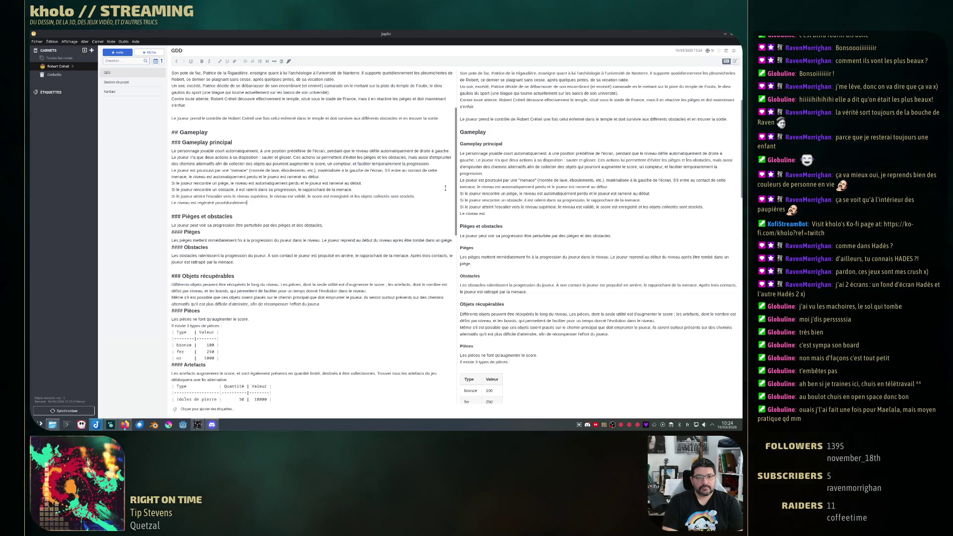
{"action": "type", "text": " à chaque niv"}
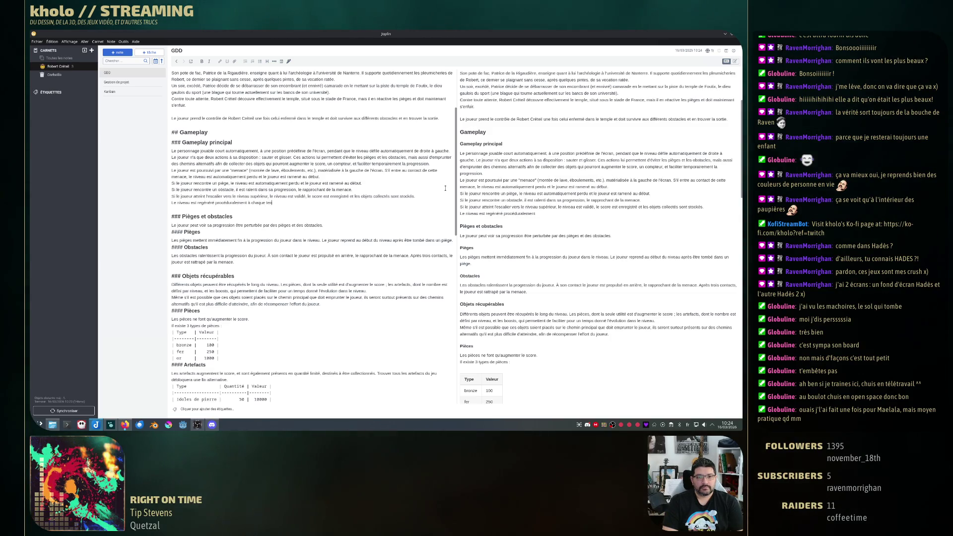
{"action": "type", "text": "ive."}
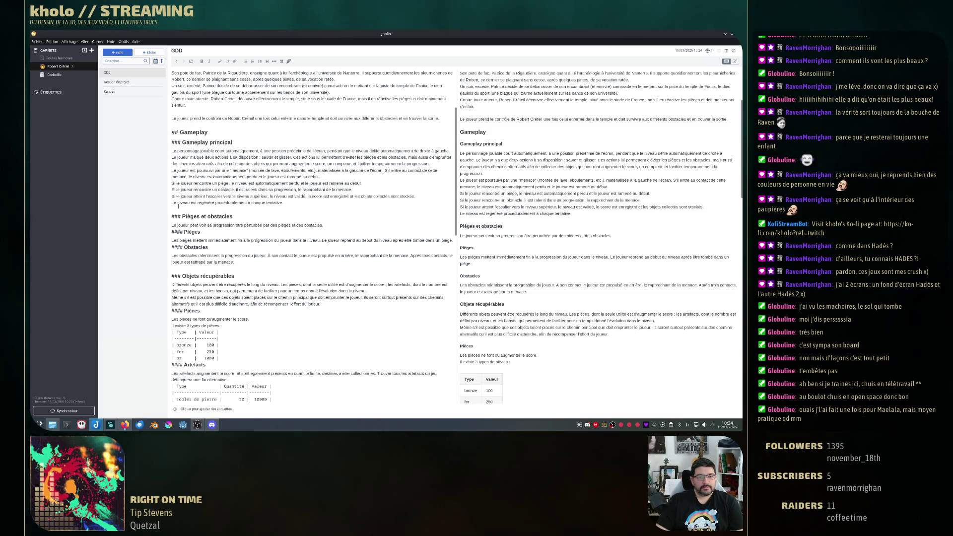
{"action": "key", "text": "Delete"}
{"action": "key", "text": "Delete"}
{"action": "type", "text": "Chaque"}
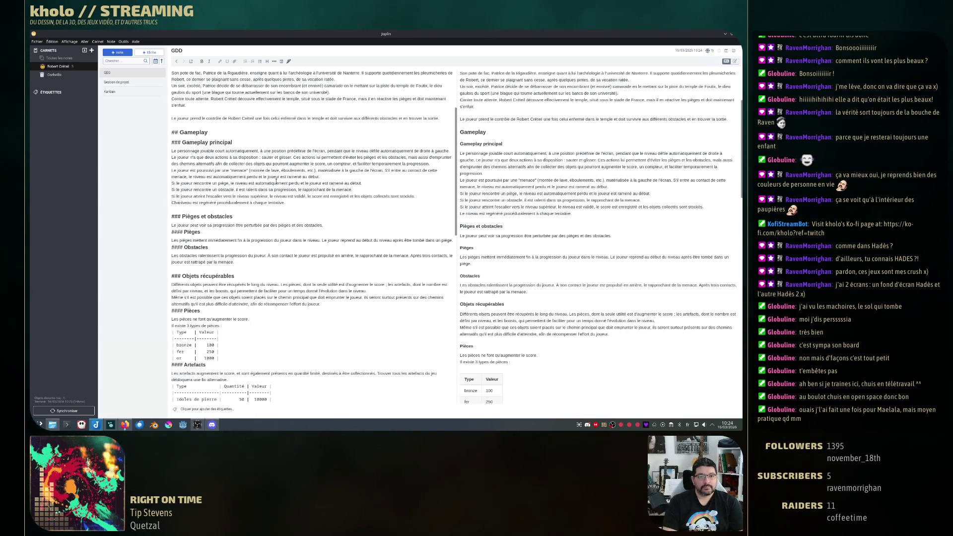
{"action": "key", "text": "Delete"}
{"action": "key", "text": "Delete"}
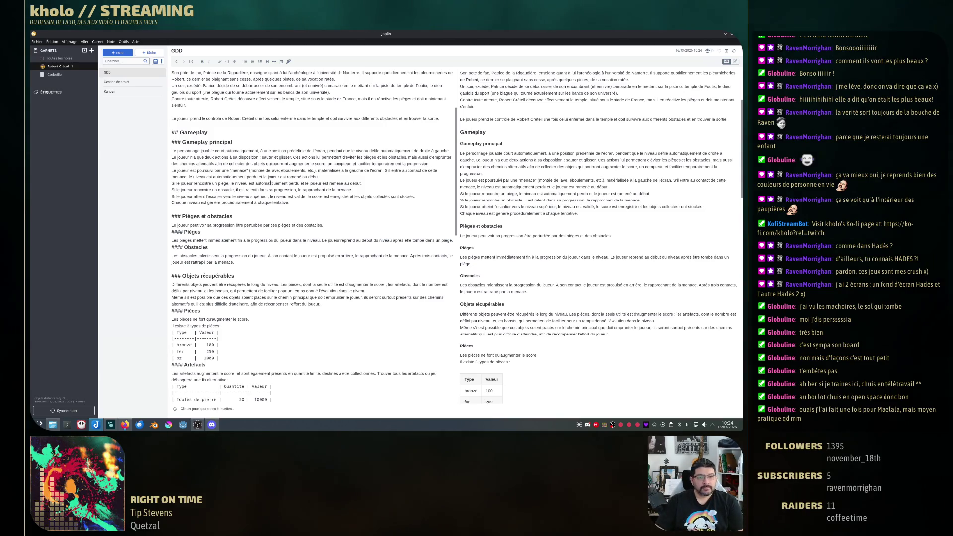
{"action": "scroll", "coordinate": [332, 243], "scroll_direction": "down", "scroll_amount": 3}
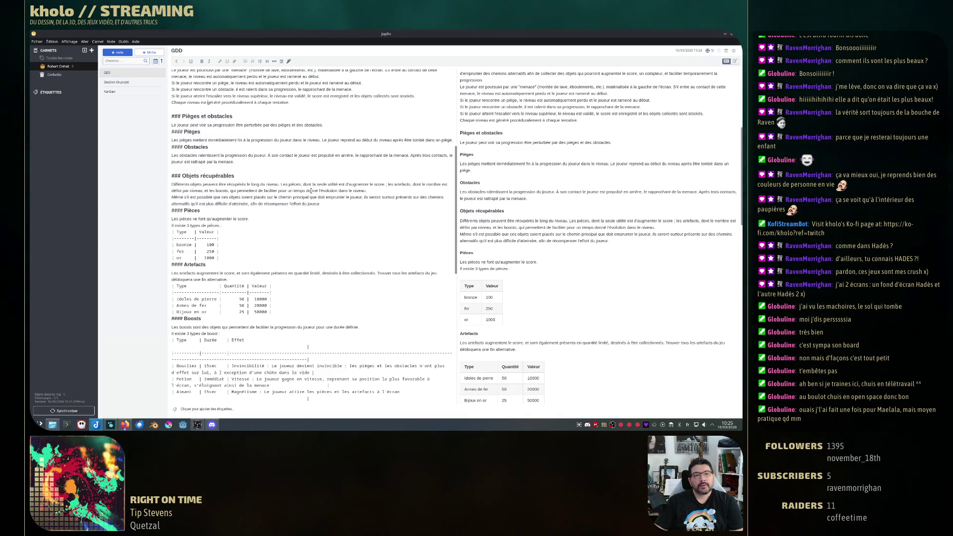
{"action": "scroll", "coordinate": [331, 208], "scroll_direction": "down", "scroll_amount": 3}
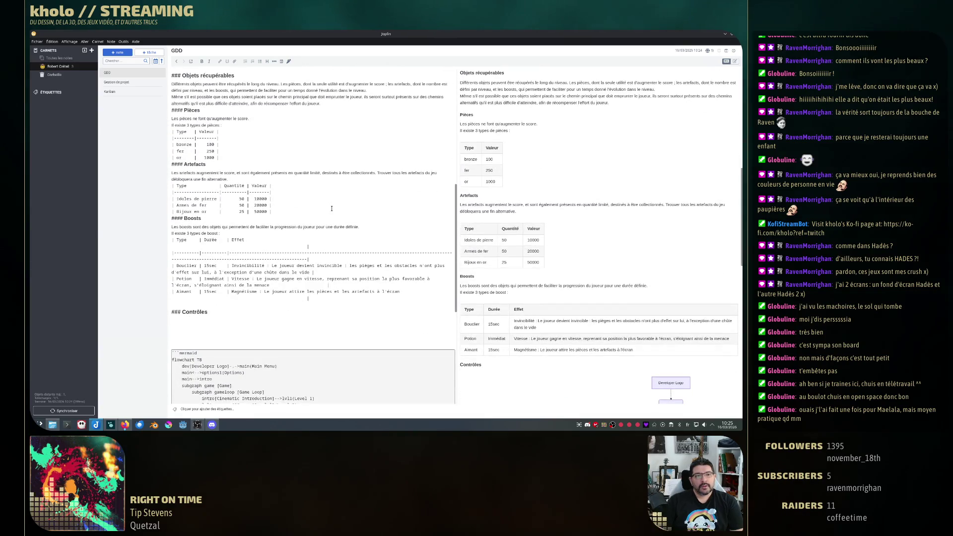
{"action": "scroll", "coordinate": [332, 209], "scroll_direction": "up", "scroll_amount": 2}
{"action": "scroll", "coordinate": [278, 169], "scroll_direction": "up", "scroll_amount": 2}
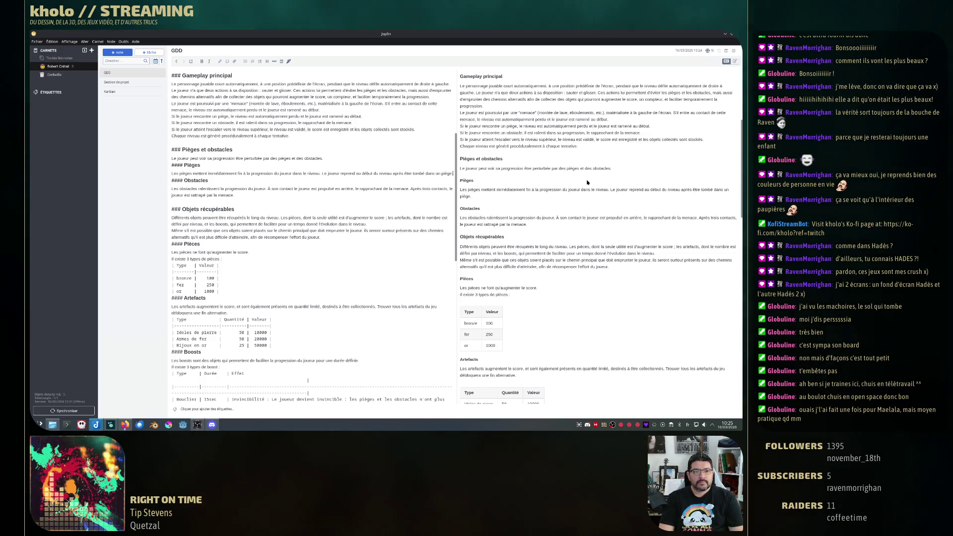
- Insert an empty line after the Pièges paragraph
{"action": "key", "text": "Return"}
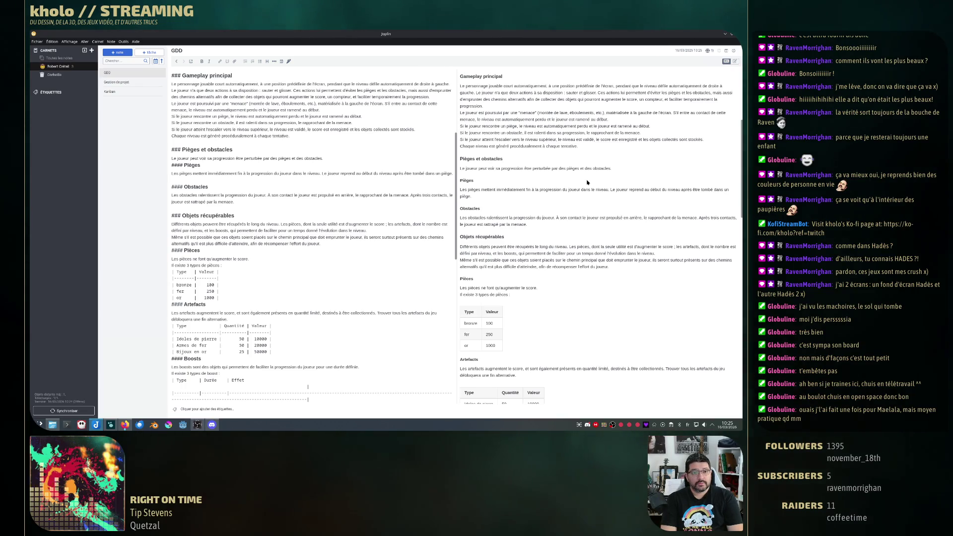
{"action": "type", "text": "|"}
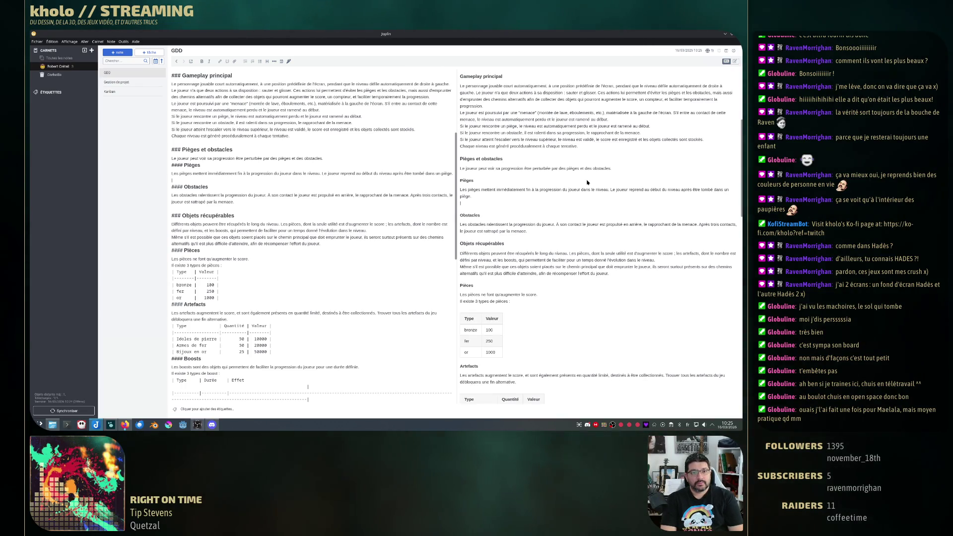
- Write a bulleted list of traps: Pics bas, Pics haut, Pics bas et haut
{"action": "key", "text": "BackSpace"}
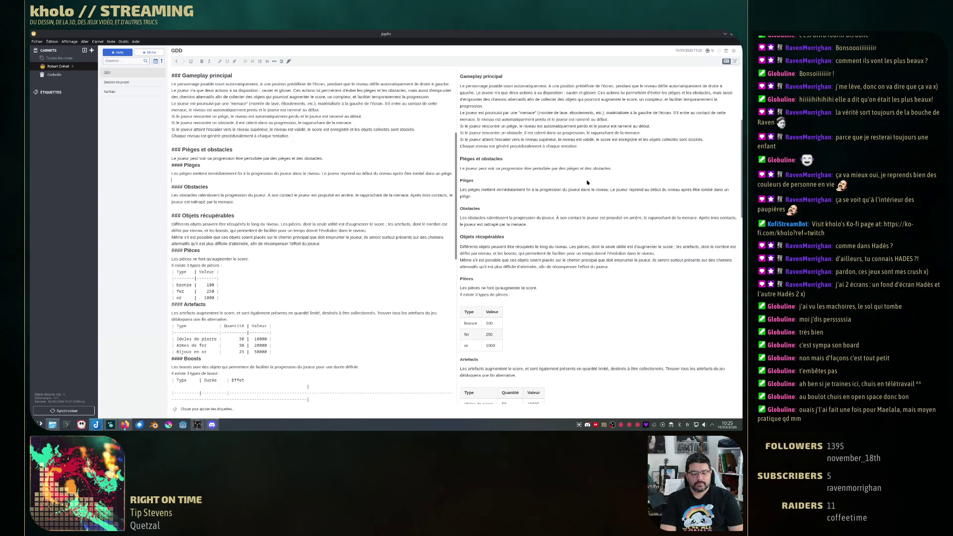
{"action": "type", "text": "P#"}
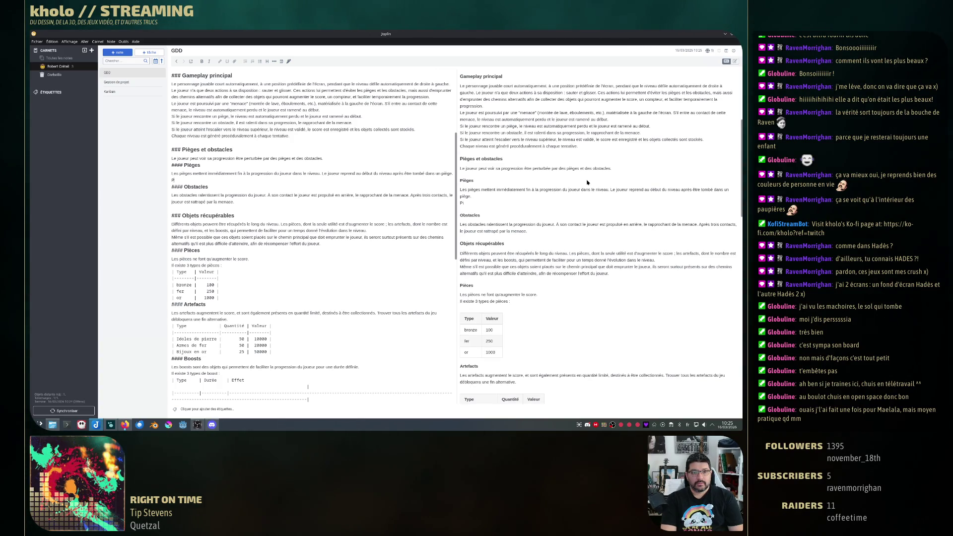
{"action": "type", "text": "- Pi"}
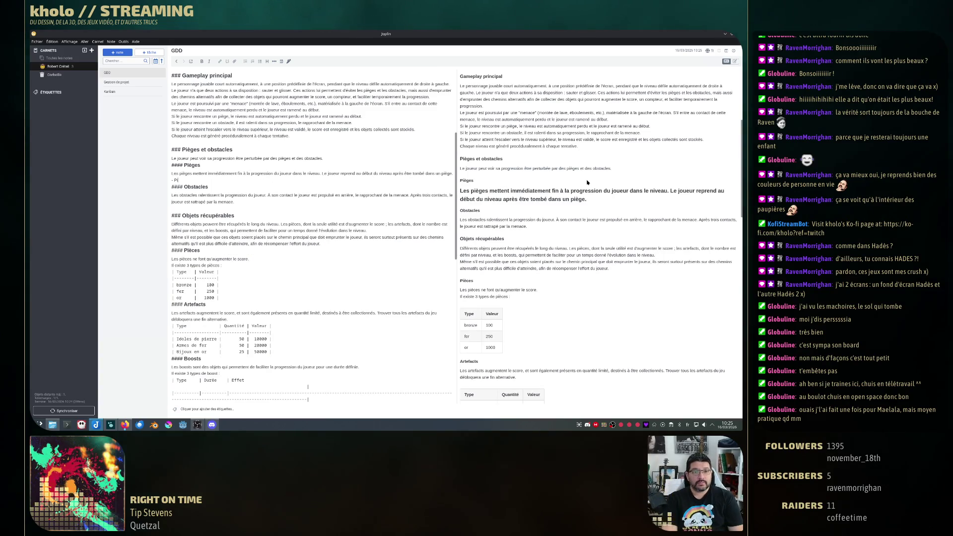
{"action": "type", "text": "cs bas"}
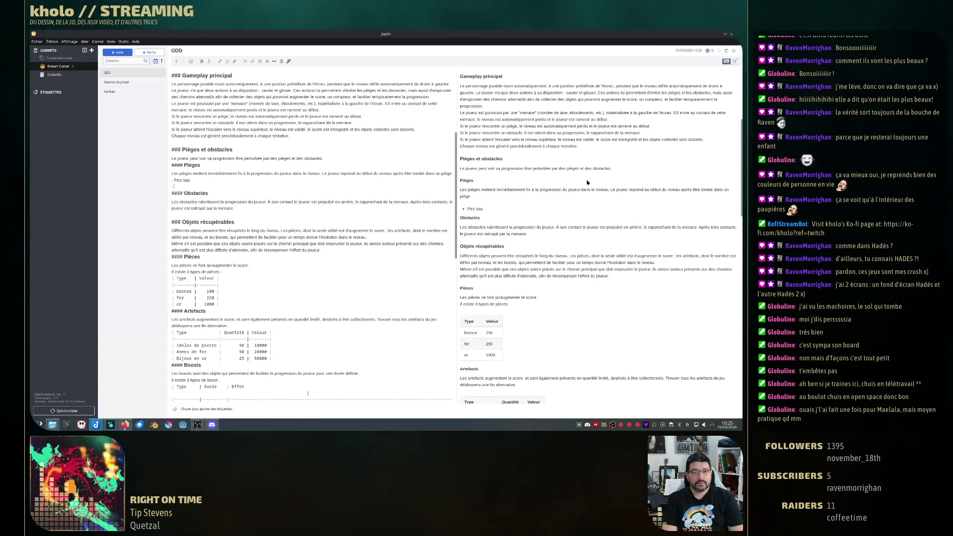
{"action": "key", "text": "Return"}
{"action": "type", "text": "s haut"}
{"action": "key", "text": "Return"}
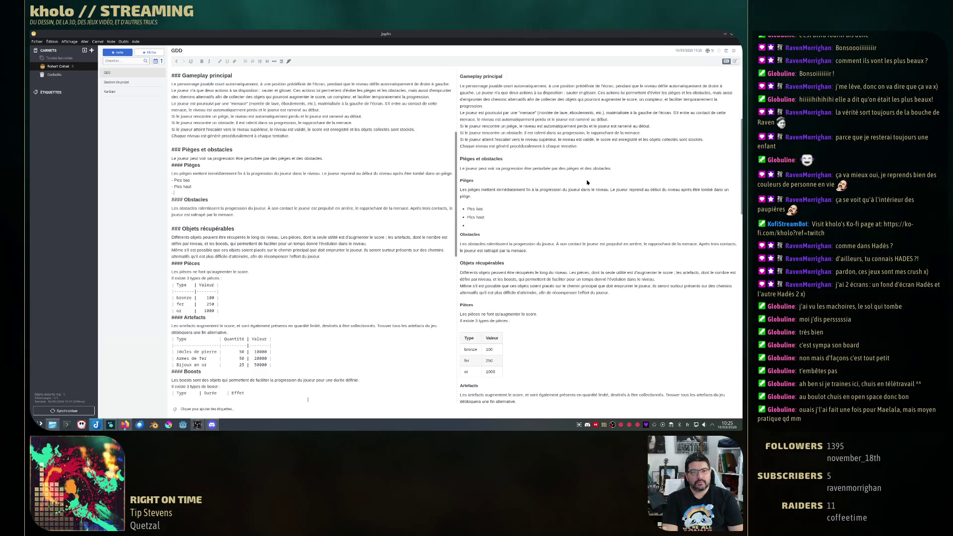
{"action": "type", "text": "Pics bas et haut"}
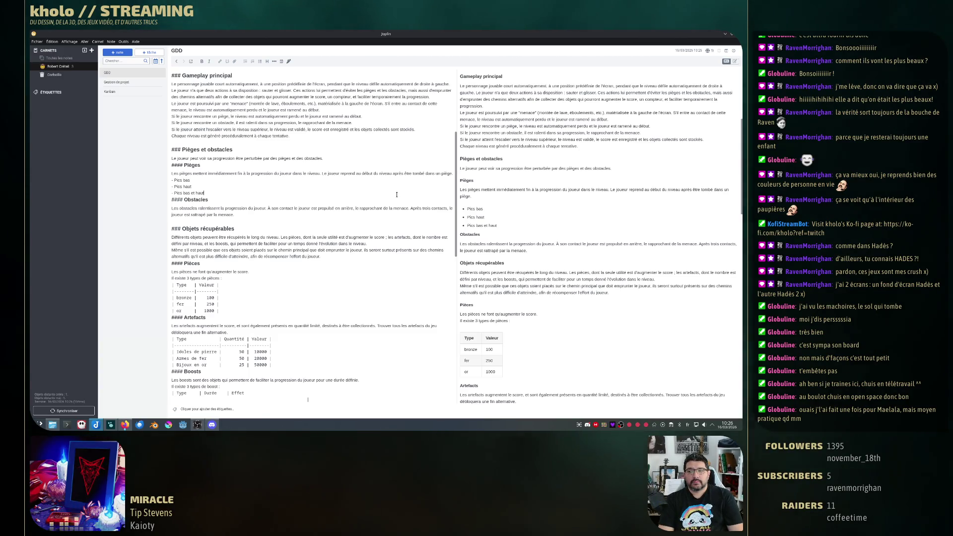
{"action": "key", "text": "Return"}
{"action": "type", "text": "Flaques"}
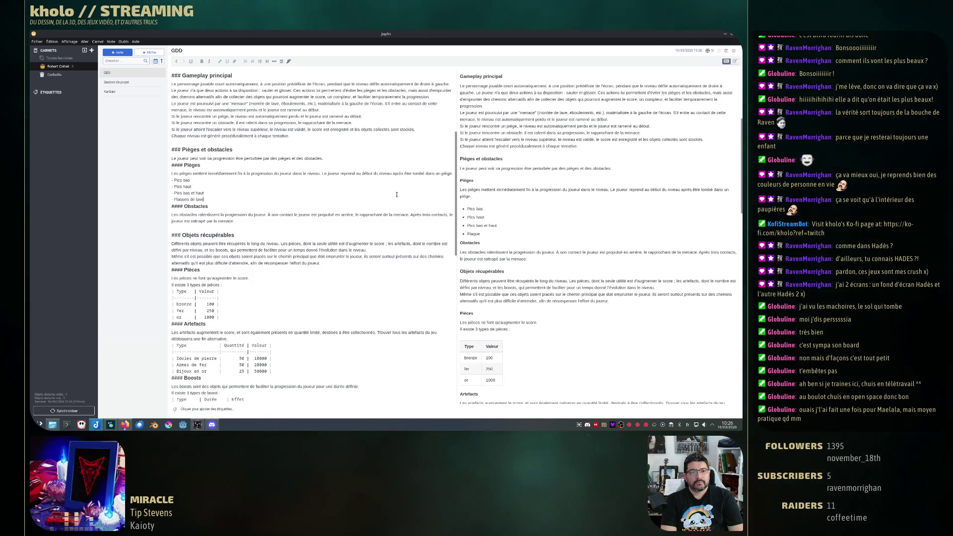
{"action": "type", "text": " de lave"}
- Add Flaques de lave and Meurtres suspendus to the Pièges list, correcting the last bullet's ending
{"action": "key", "text": "Return"}
{"action": "type", "text": "M"}
{"action": "type", "text": "eurtres"}
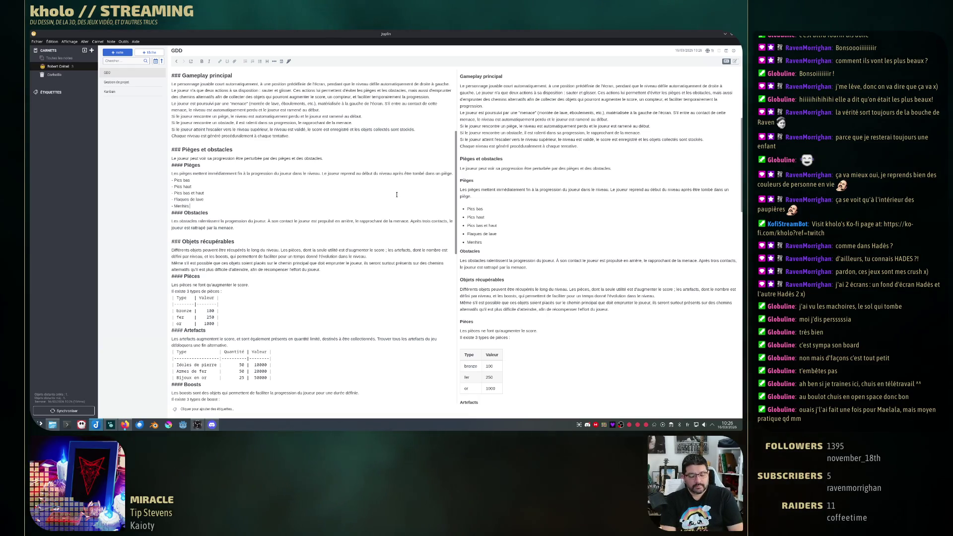
{"action": "type", "text": " à bascule"}
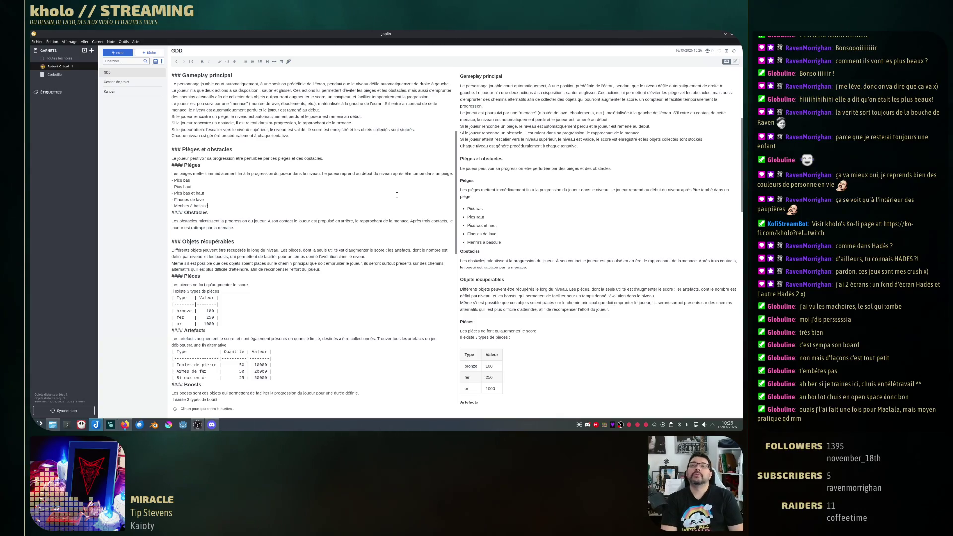
{"action": "key", "text": "ctrl+BackSpace"}
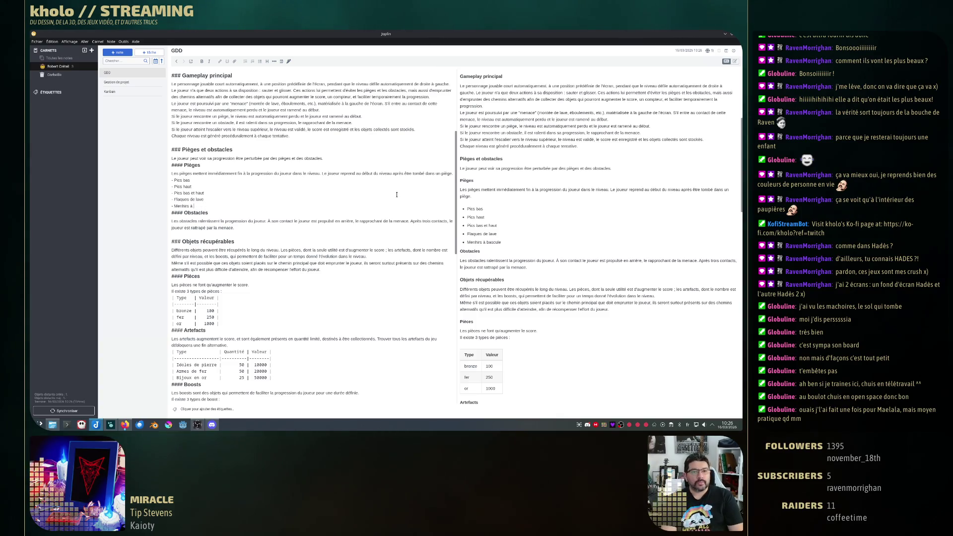
{"action": "type", "text": "suspendus"}
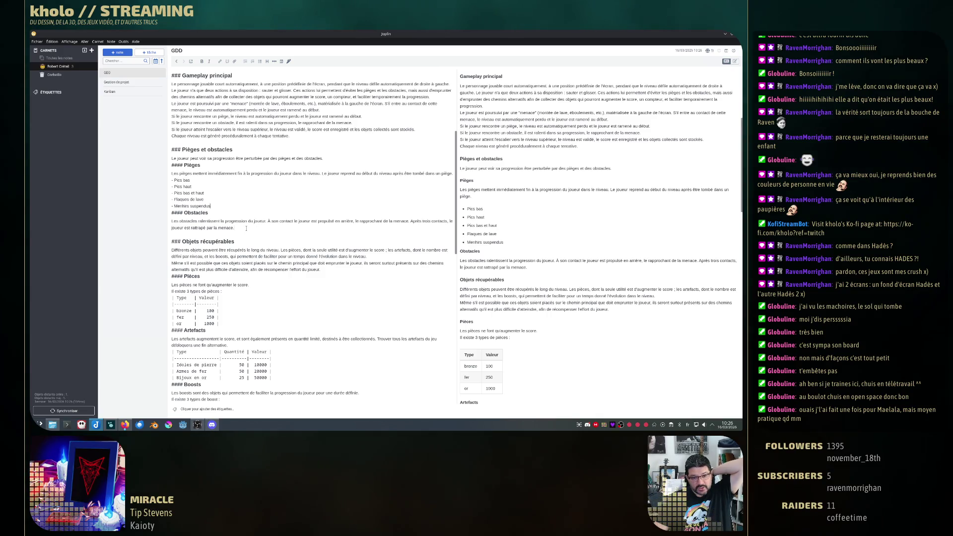
- Insert a blank line after the Obstacles paragraph ready for an obstacles list
{"action": "left_click", "coordinate": [369, 230]}
{"action": "key", "text": "Return"}
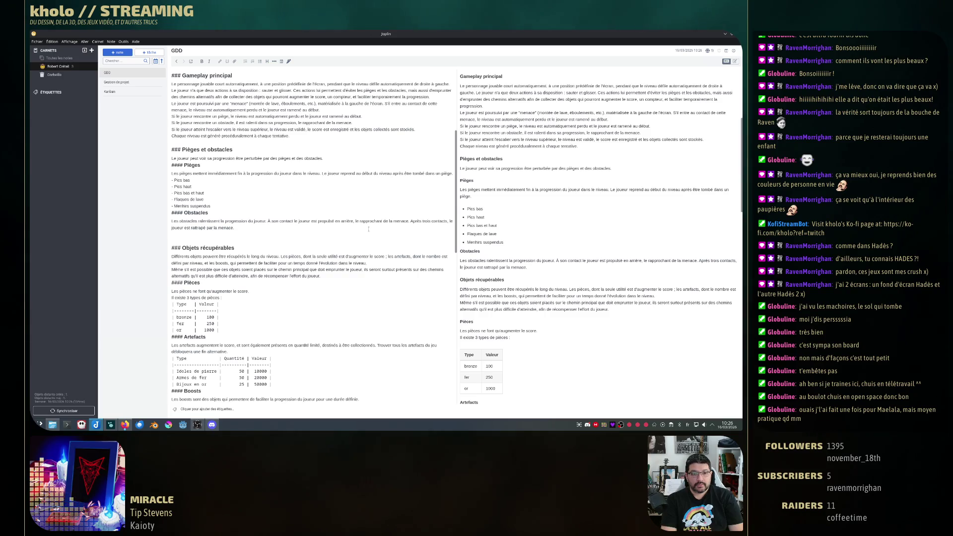
{"action": "key", "text": "Return"}
{"action": "type", "text": "-"}
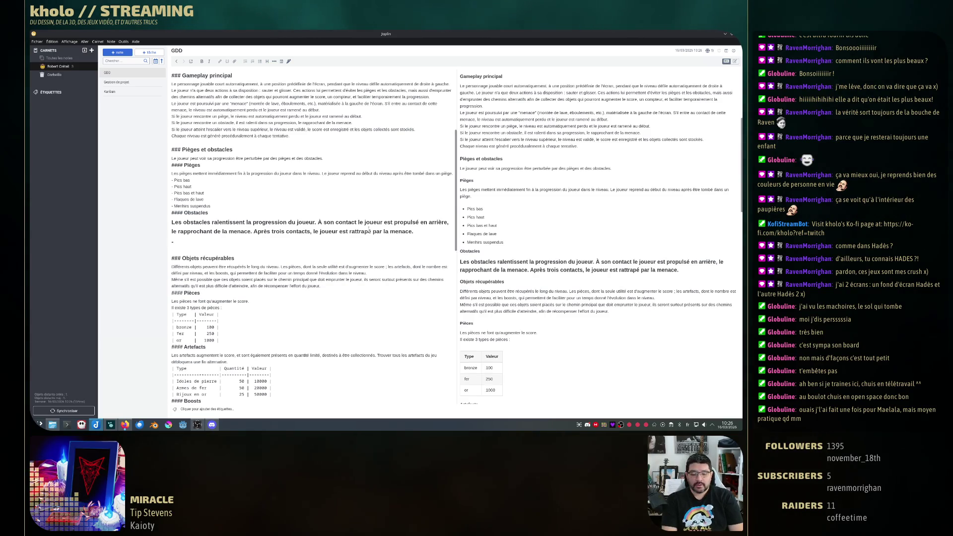
{"action": "type", "text": " Plateformes haute"}
{"action": "type", "text": "s f"}
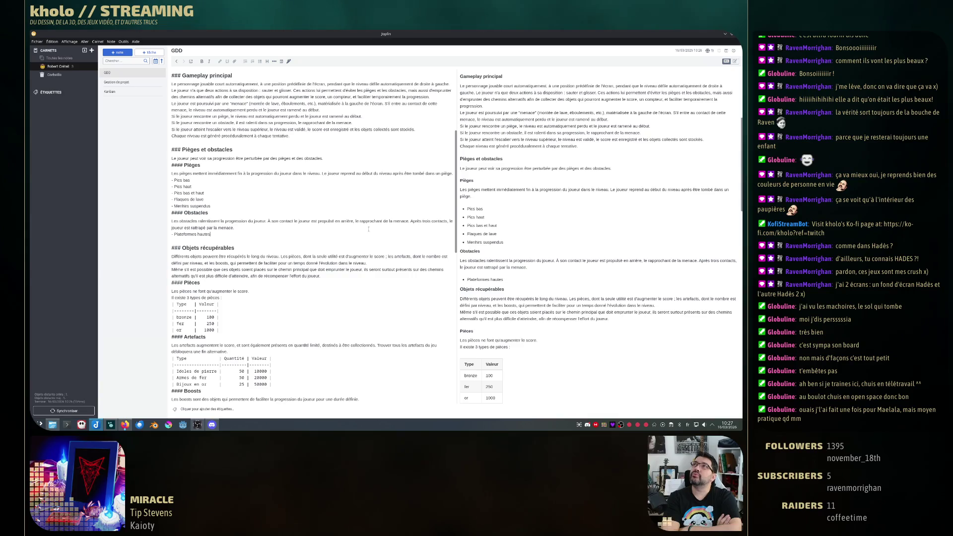
- List Plateformes hautes and Plateformes basses as Obstacles bullets, leaving a new empty bullet
{"action": "key", "text": "Return"}
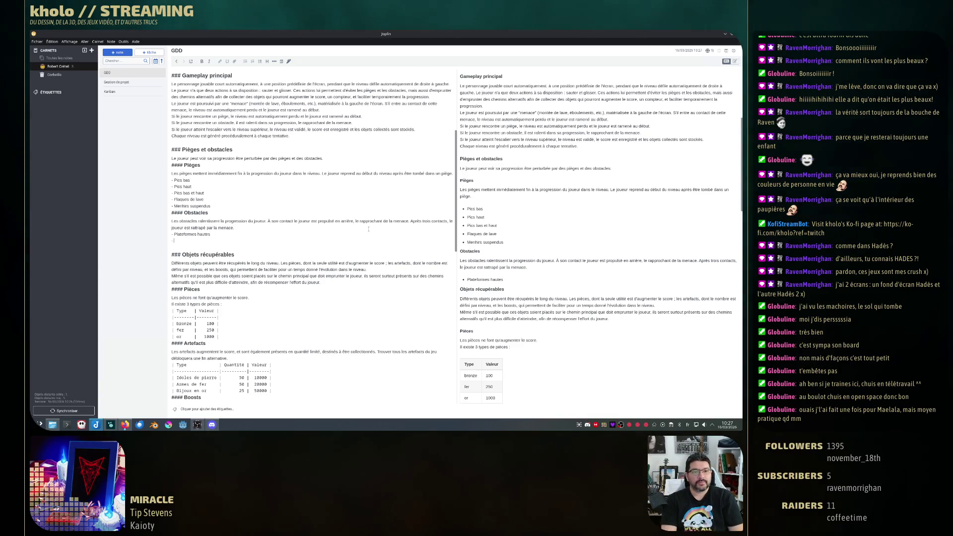
{"action": "type", "text": "Plateformes"}
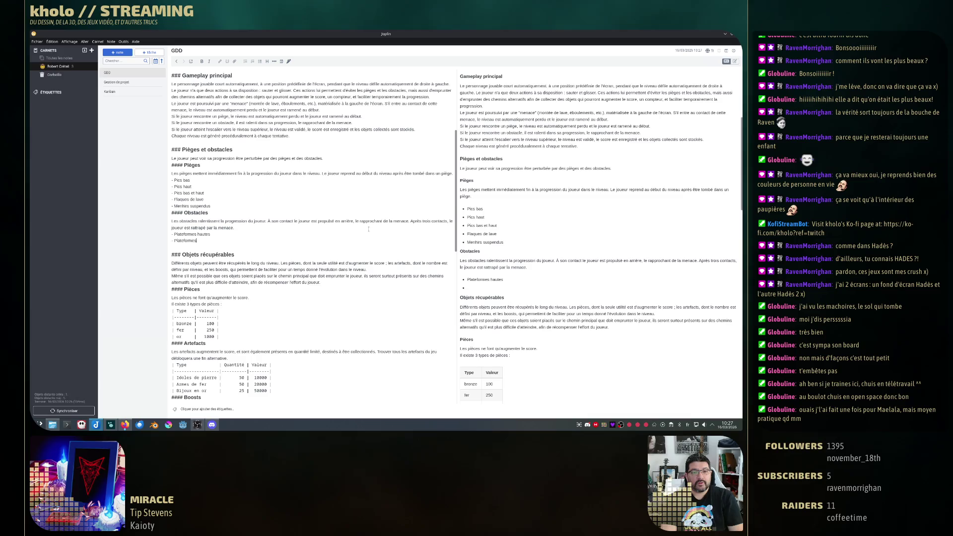
{"action": "type", "text": " basses"}
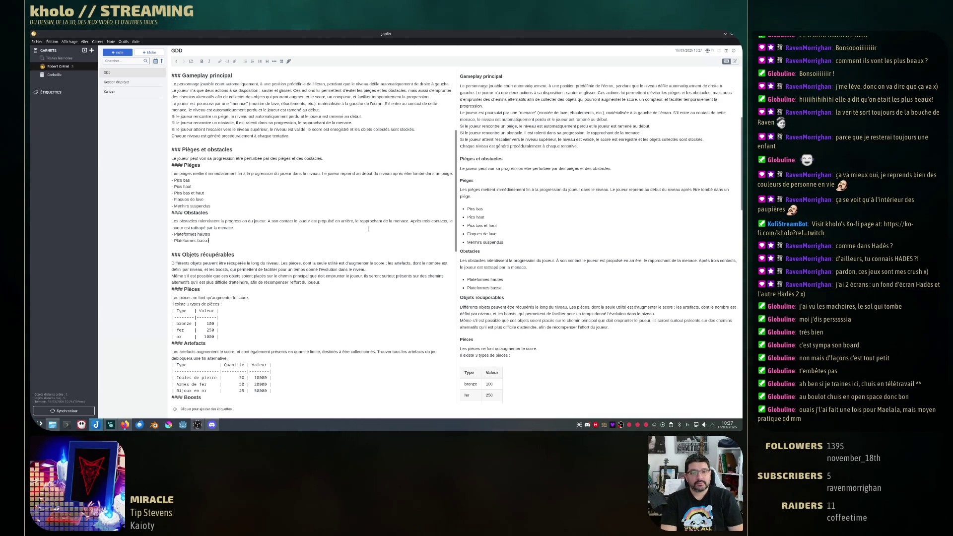
{"action": "key", "text": "Return"}
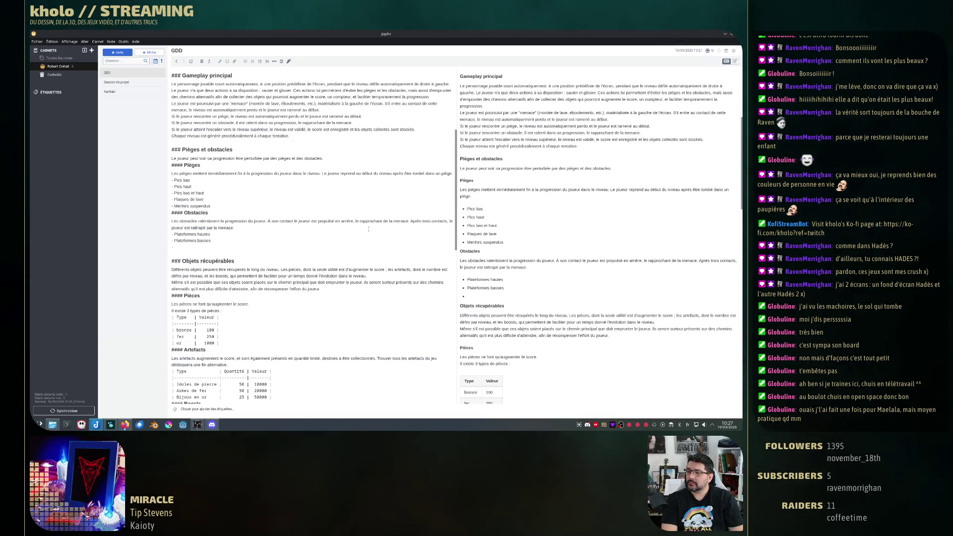
{"action": "type", "text": "s"}
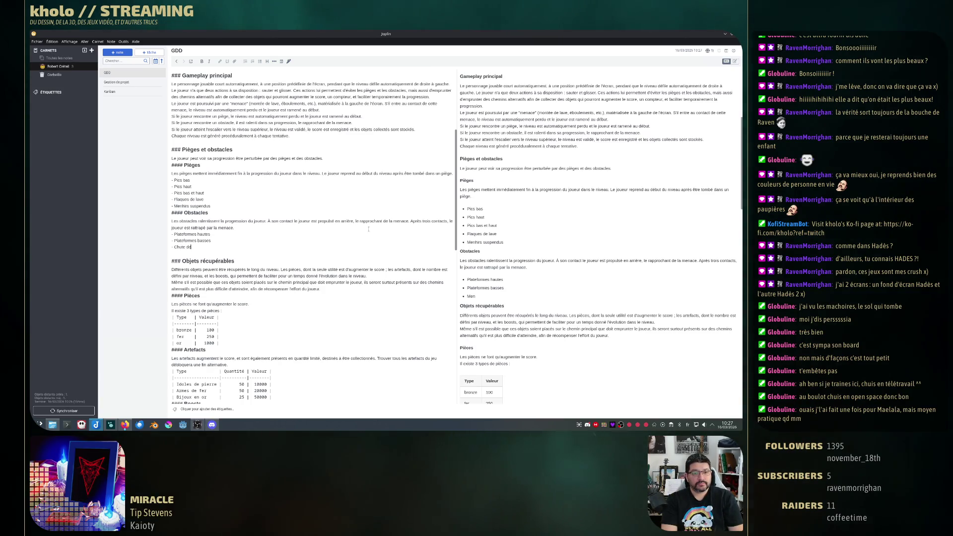
{"action": "type", "text": "s de mur"}
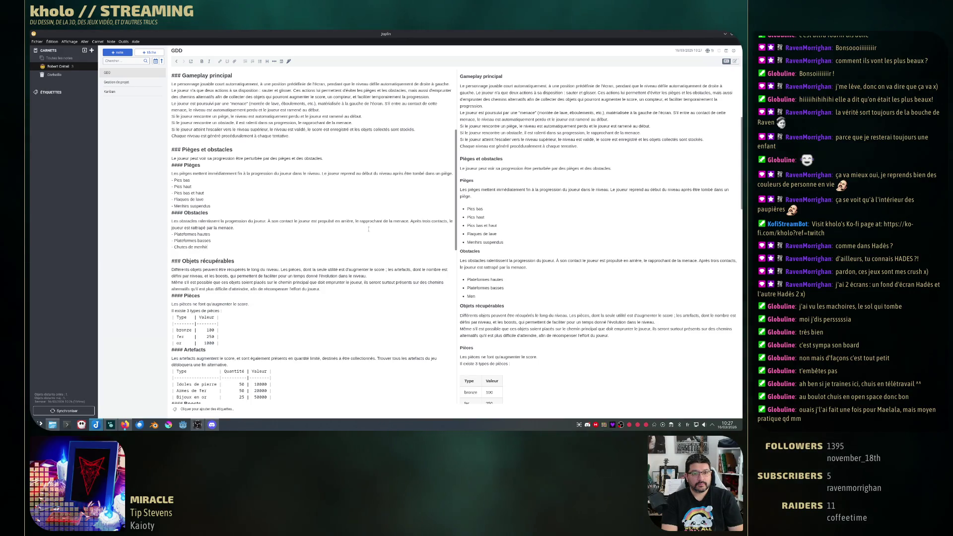
{"action": "type", "text": "hirs"}
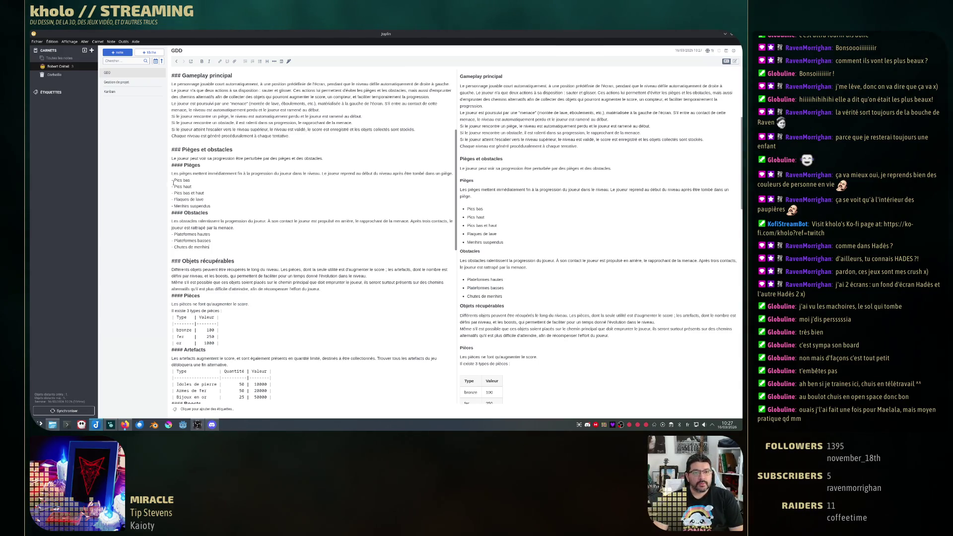
- Add Chutes de menhirs and turn the five trap bullets into level-five '#####' headings
{"action": "key", "text": "BackSpace"}
{"action": "key", "text": "BackSpace"}
{"action": "type", "text": "#####"}
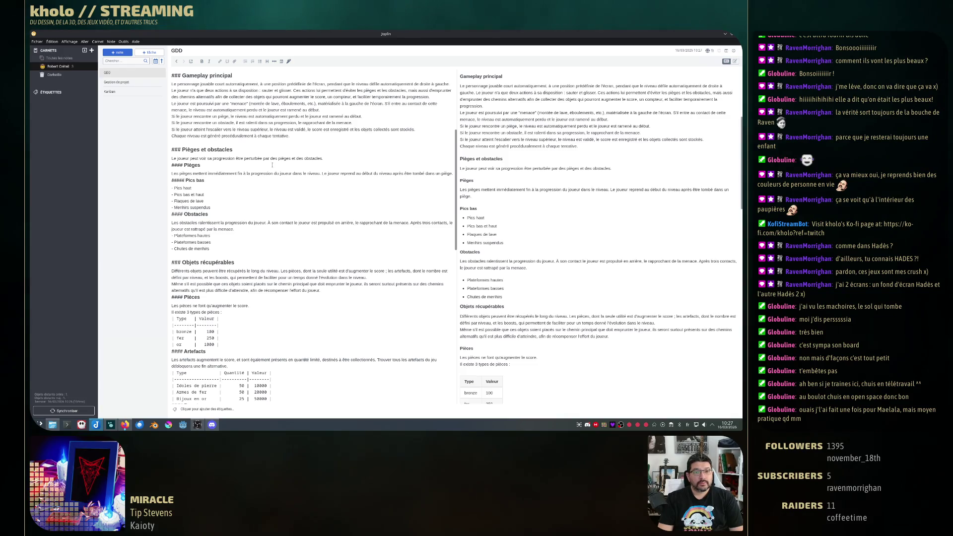
{"action": "key", "text": "BackSpace"}
{"action": "key", "text": "BackSpace"}
{"action": "type", "text": "#####"}
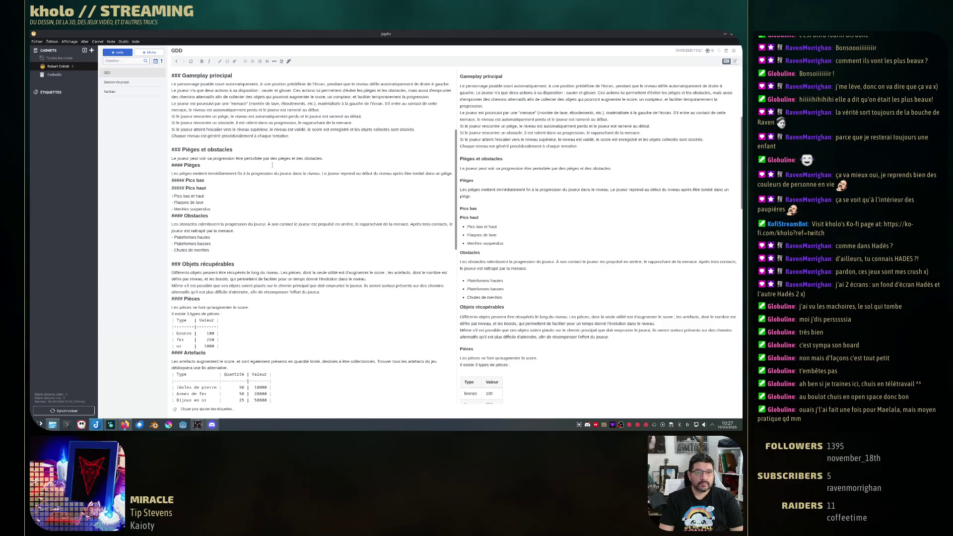
{"action": "key", "text": "BackSpace"}
{"action": "key", "text": "BackSpace"}
{"action": "type", "text": "#####"}
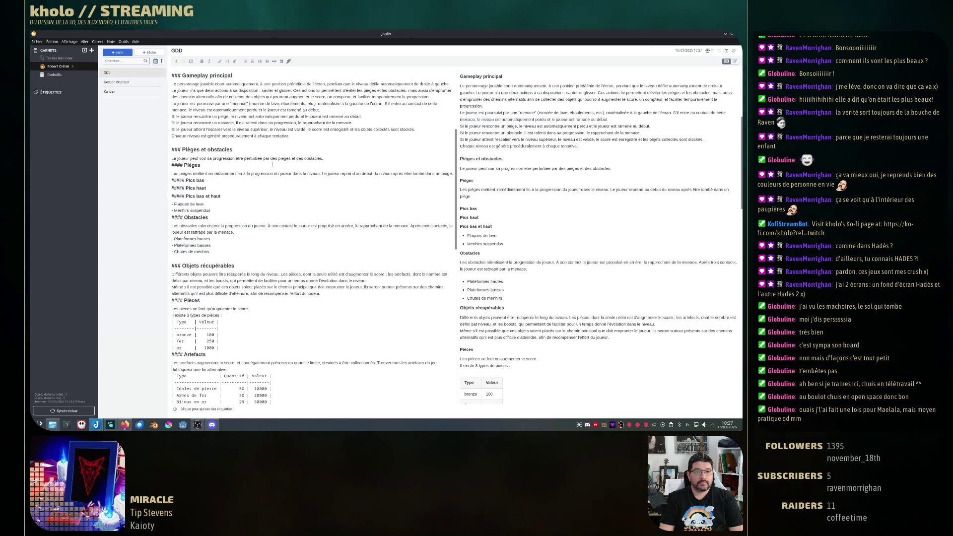
{"action": "key", "text": "Delete"}
{"action": "key", "text": "Delete"}
{"action": "type", "text": "#####"}
{"action": "key", "text": "Down"}
{"action": "key", "text": "Delete"}
{"action": "key", "text": "Delete"}
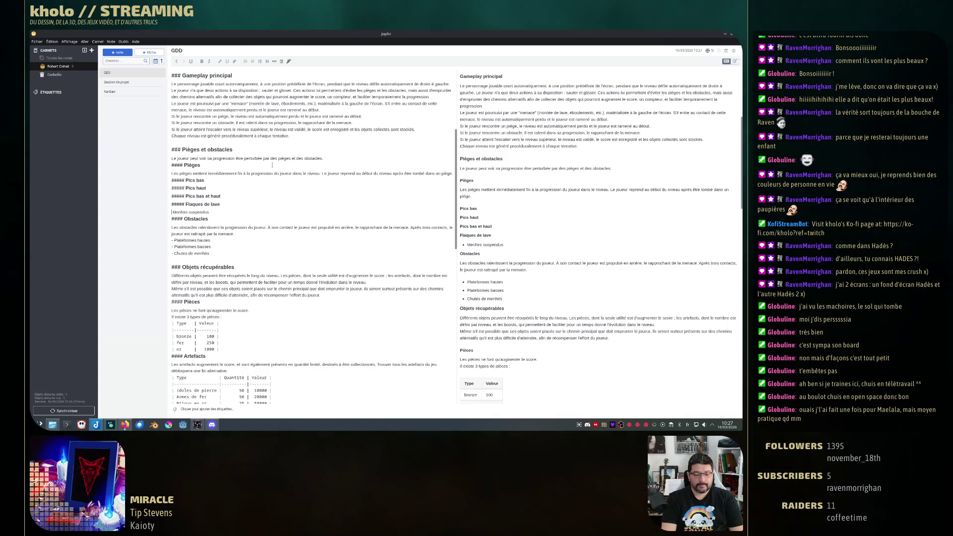
{"action": "type", "text": "#####"}
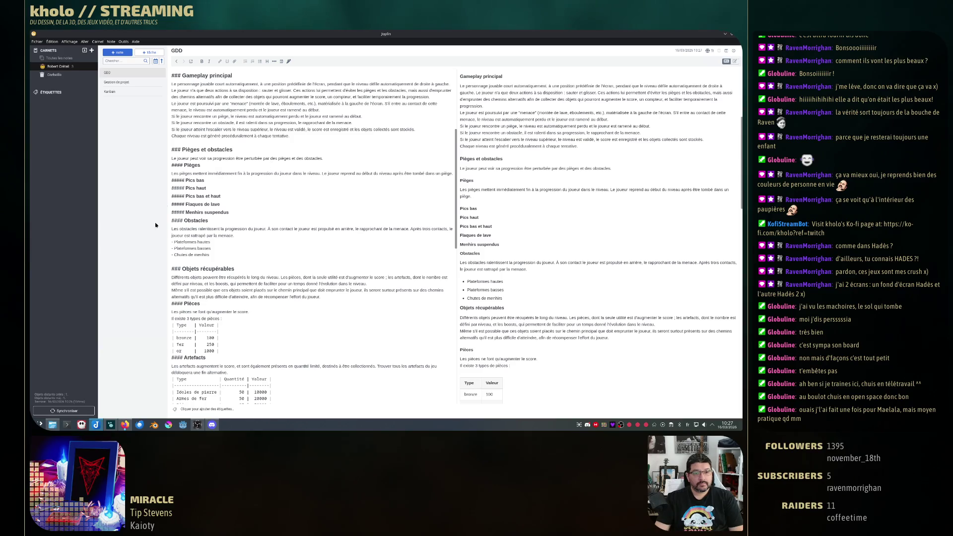
- Turn Plateformes hautes, Plateformes basses and Chutes de menhirs into level-five headings
{"action": "key", "text": "Delete"}
{"action": "key", "text": "Delete"}
{"action": "type", "text": "#####"}
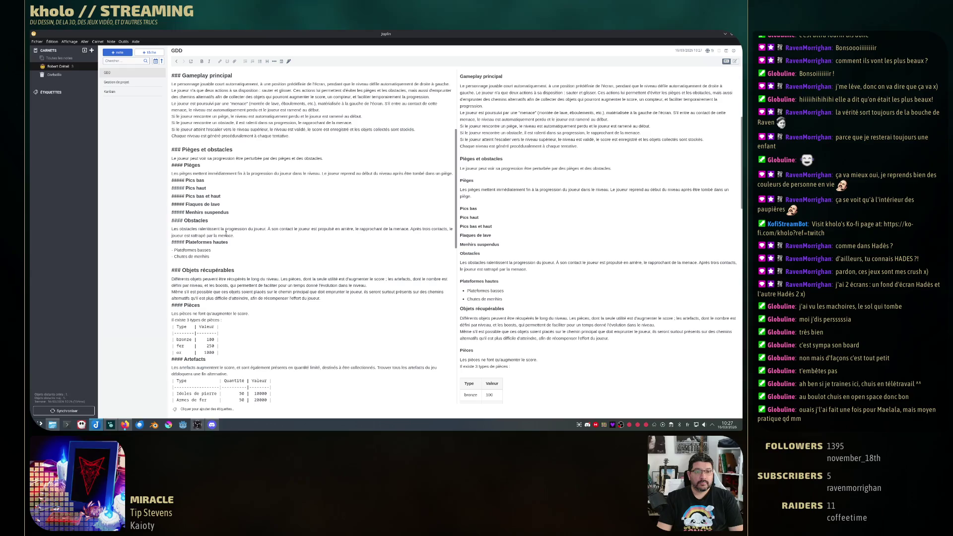
{"action": "key", "text": "Delete"}
{"action": "type", "text": "#####"}
{"action": "key", "text": "Down"}
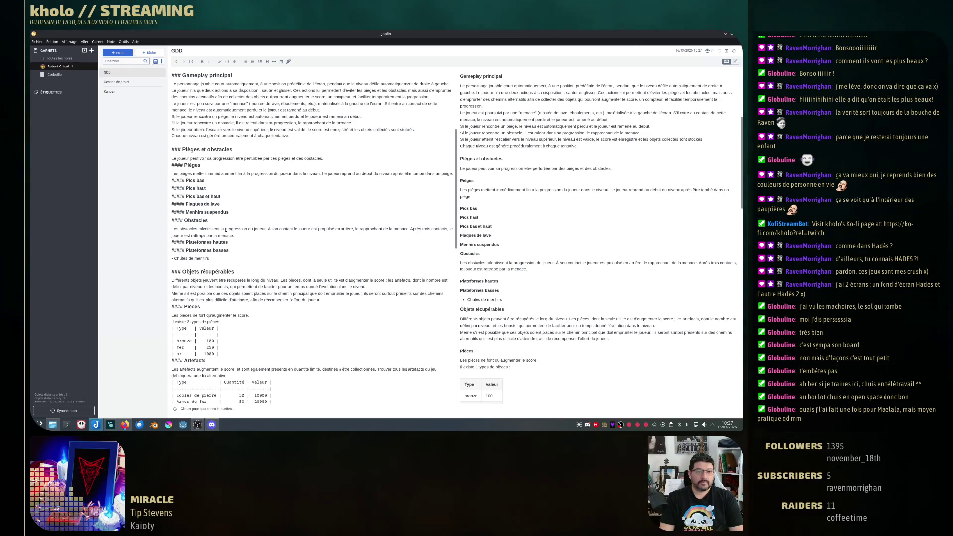
{"action": "key", "text": "Delete"}
{"action": "type", "text": "#####"}
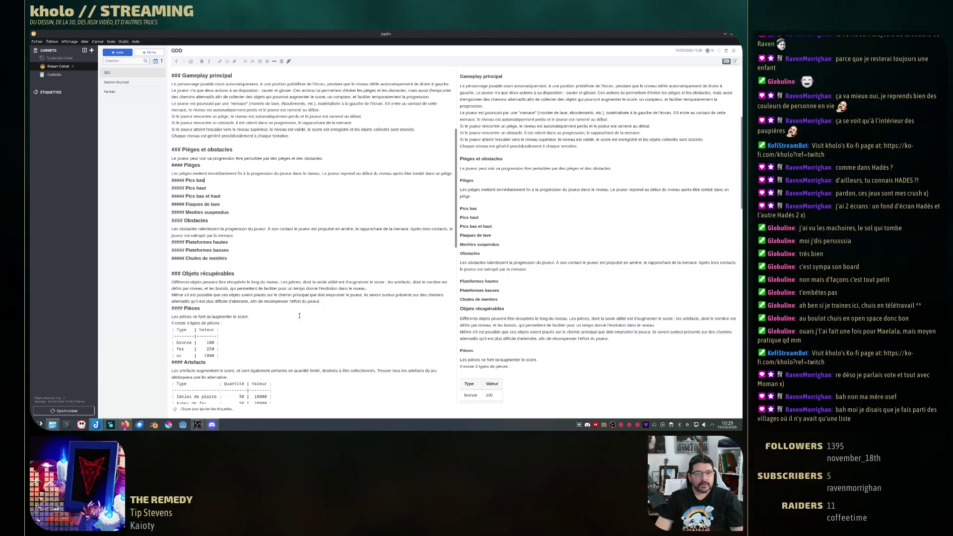
{"action": "scroll", "coordinate": [269, 310], "scroll_direction": "down", "scroll_amount": 8}
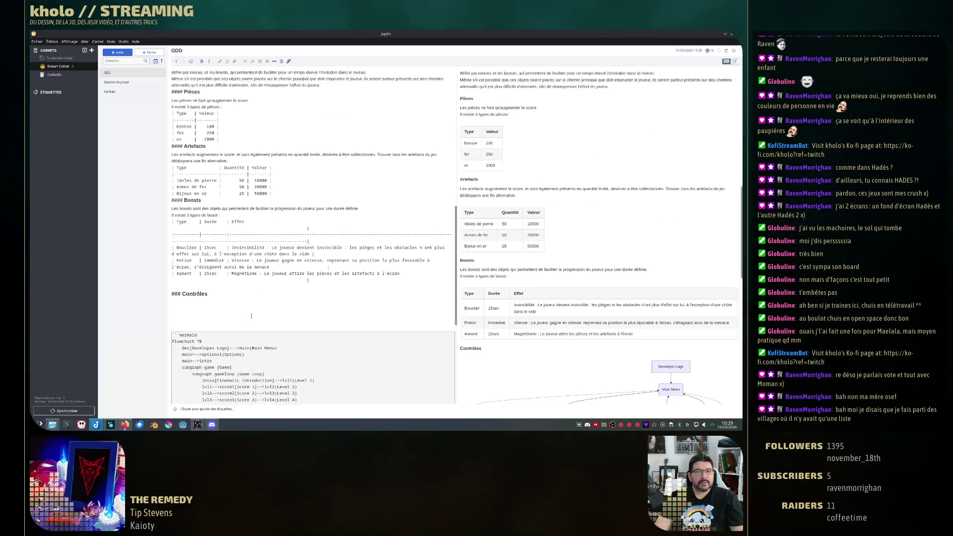
{"action": "scroll", "coordinate": [245, 313], "scroll_direction": "up", "scroll_amount": 4}
{"action": "scroll", "coordinate": [235, 314], "scroll_direction": "up", "scroll_amount": 3}
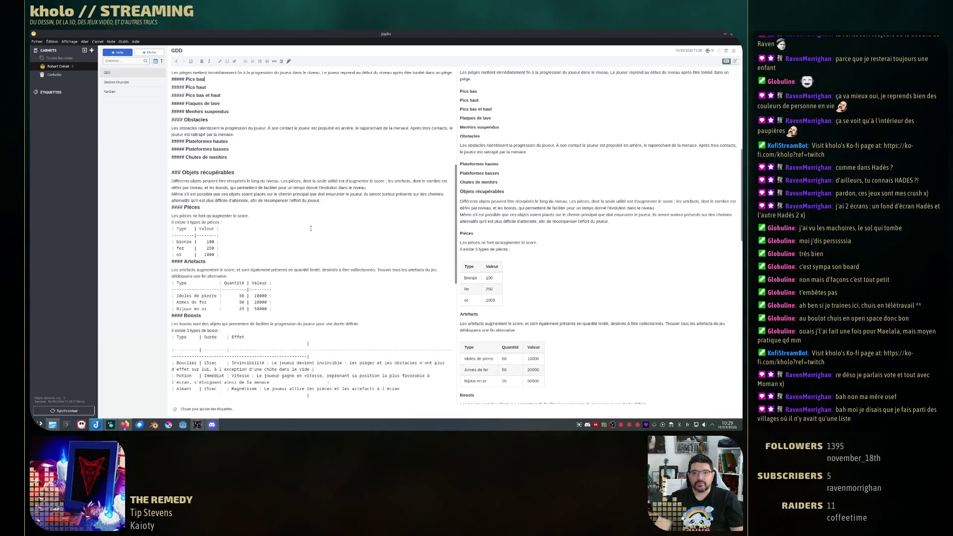
{"action": "scroll", "coordinate": [310, 168], "scroll_direction": "up", "scroll_amount": 3}
{"action": "scroll", "coordinate": [311, 168], "scroll_direction": "up", "scroll_amount": 3}
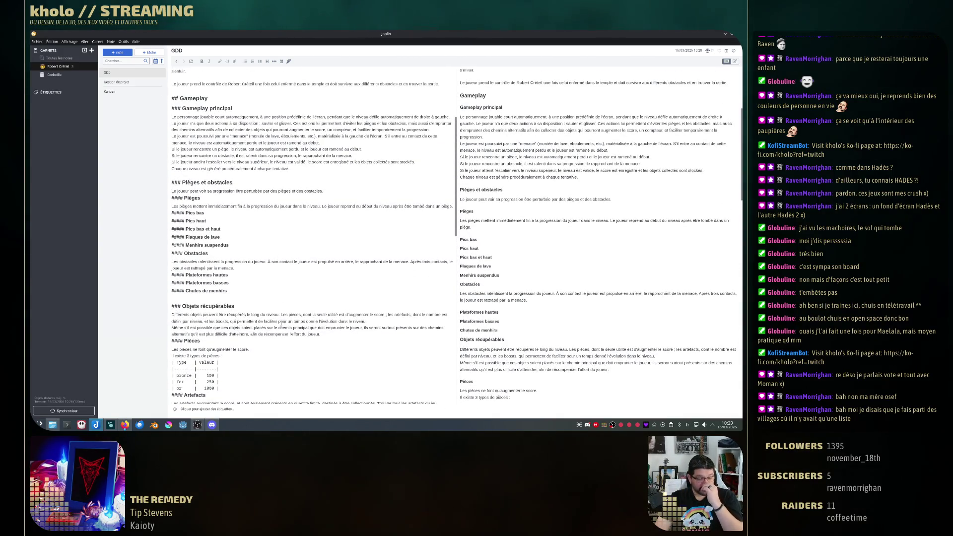
{"action": "scroll", "coordinate": [307, 344], "scroll_direction": "down", "scroll_amount": 3}
{"action": "scroll", "coordinate": [308, 343], "scroll_direction": "down", "scroll_amount": 3}
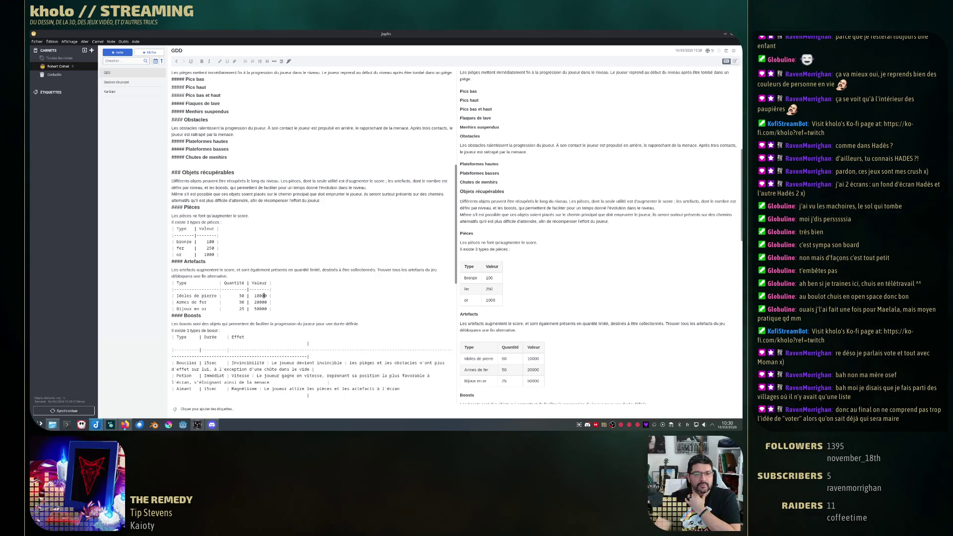
{"action": "double_click", "coordinate": [241, 296]}
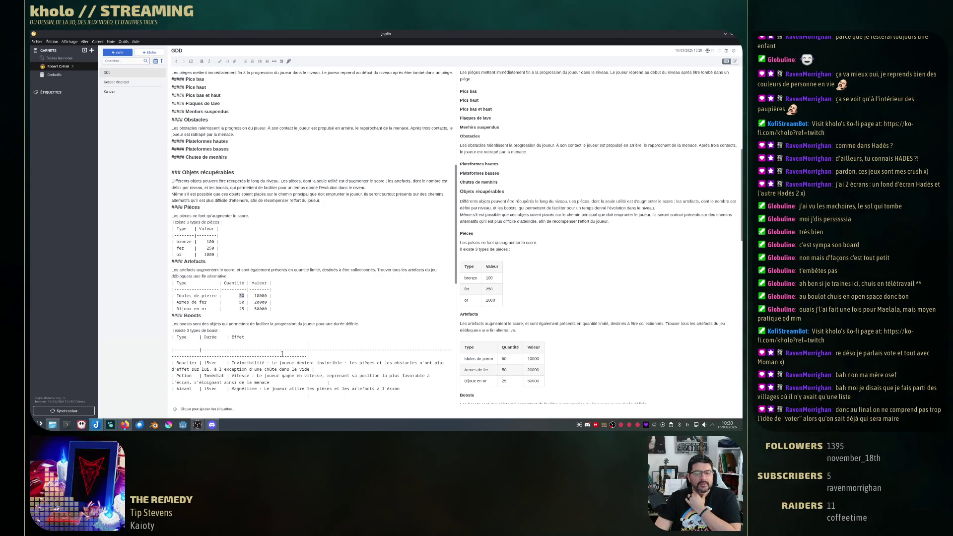
{"action": "left_click", "coordinate": [241, 295]}
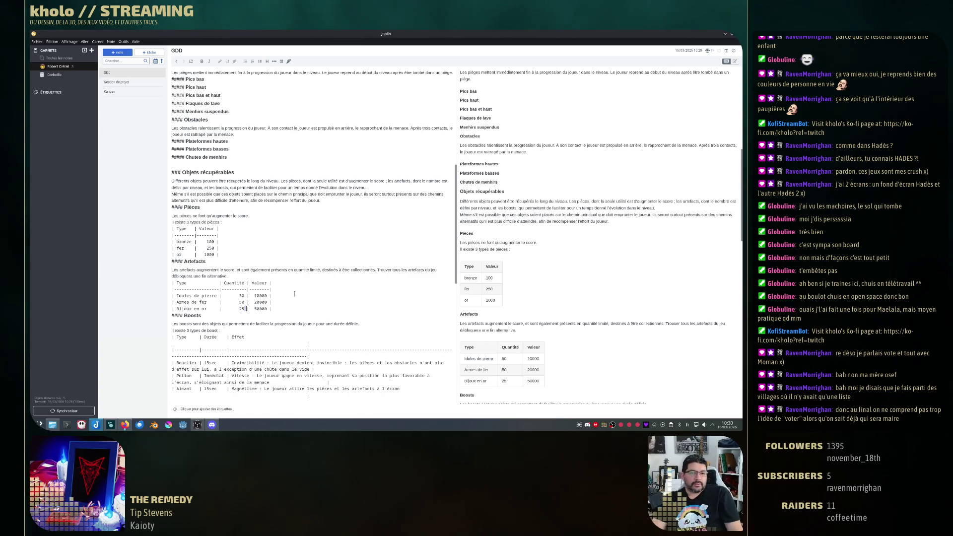
{"action": "double_click", "coordinate": [204, 295]}
{"action": "double_click", "coordinate": [261, 295]}
{"action": "double_click", "coordinate": [261, 302]}
{"action": "left_click", "coordinate": [265, 309]}
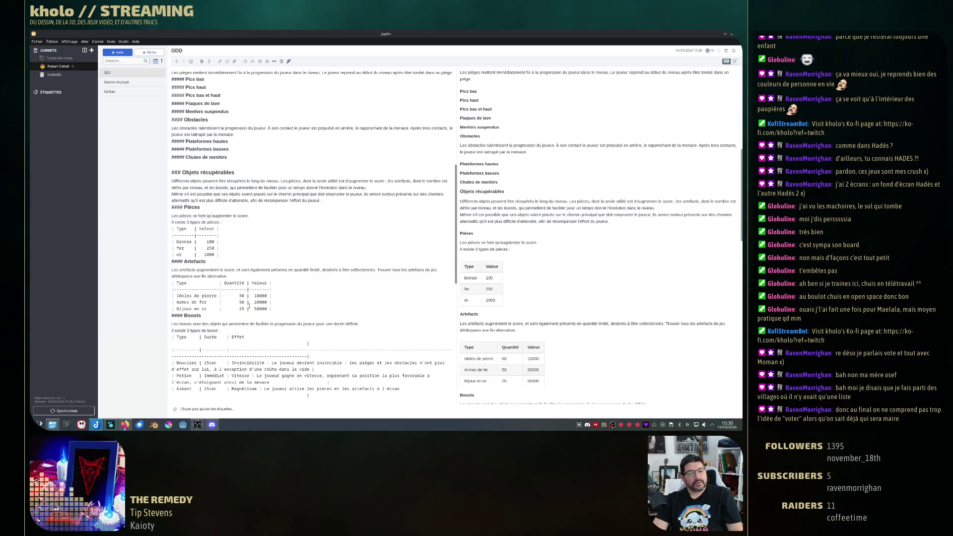
{"action": "scroll", "coordinate": [298, 299], "scroll_direction": "down", "scroll_amount": 5}
{"action": "scroll", "coordinate": [298, 297], "scroll_direction": "down", "scroll_amount": 5}
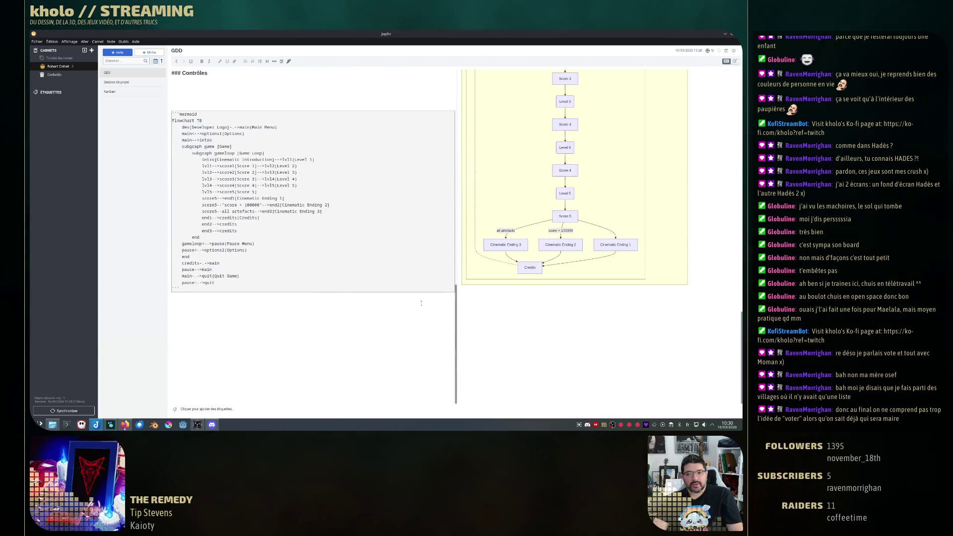
{"action": "double_click", "coordinate": [565, 230]}
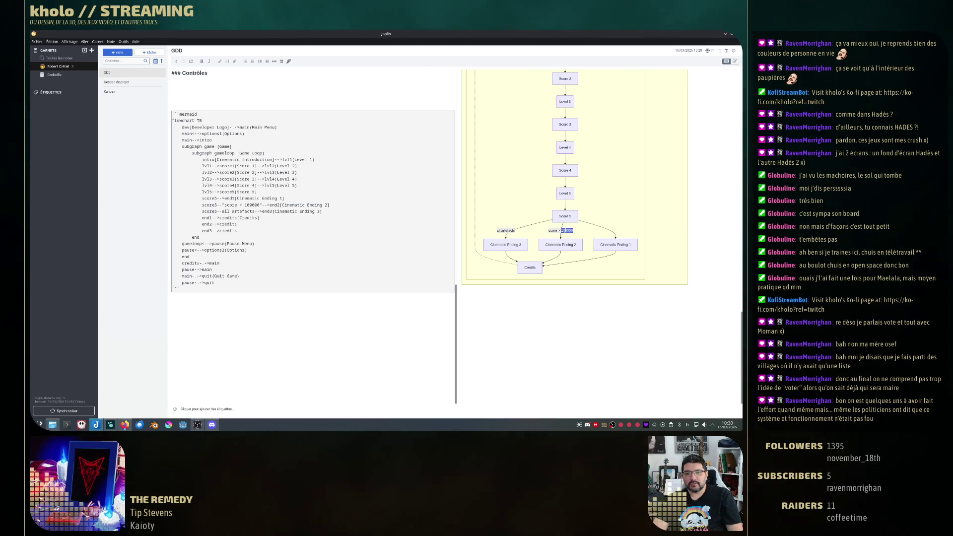
{"action": "left_click", "coordinate": [290, 212]}
{"action": "type", "text": "0000"}
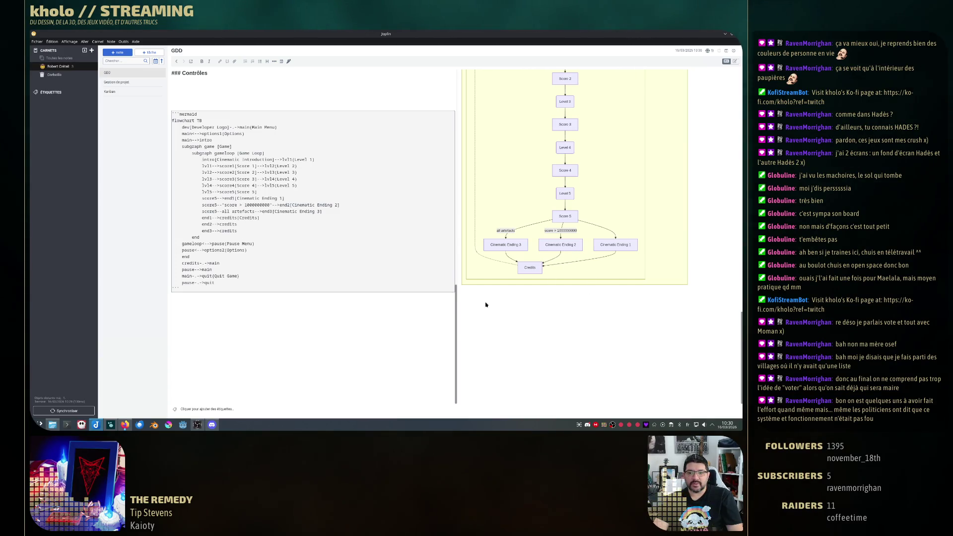
{"action": "scroll", "coordinate": [502, 300], "scroll_direction": "up", "scroll_amount": 2}
{"action": "scroll", "coordinate": [347, 292], "scroll_direction": "up", "scroll_amount": 2}
{"action": "scroll", "coordinate": [348, 292], "scroll_direction": "up", "scroll_amount": 2}
{"action": "scroll", "coordinate": [348, 291], "scroll_direction": "up", "scroll_amount": 2}
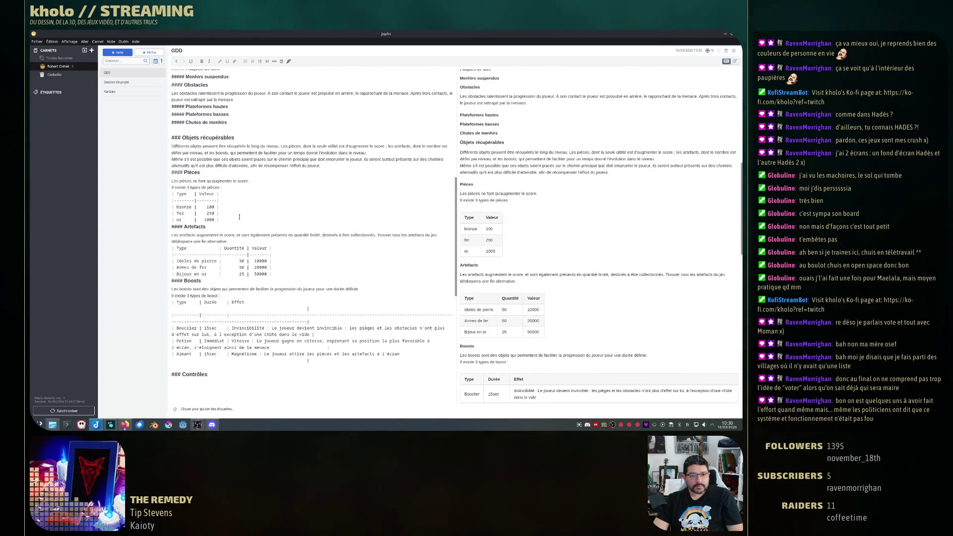
{"action": "scroll", "coordinate": [305, 299], "scroll_direction": "down", "scroll_amount": 5}
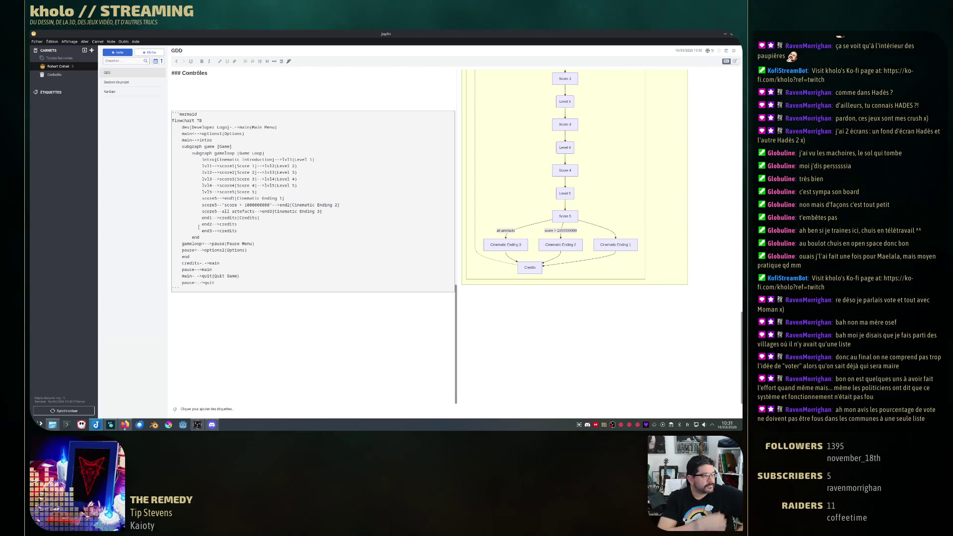
{"action": "scroll", "coordinate": [344, 183], "scroll_direction": "up", "scroll_amount": 3}
{"action": "scroll", "coordinate": [344, 183], "scroll_direction": "up", "scroll_amount": 2}
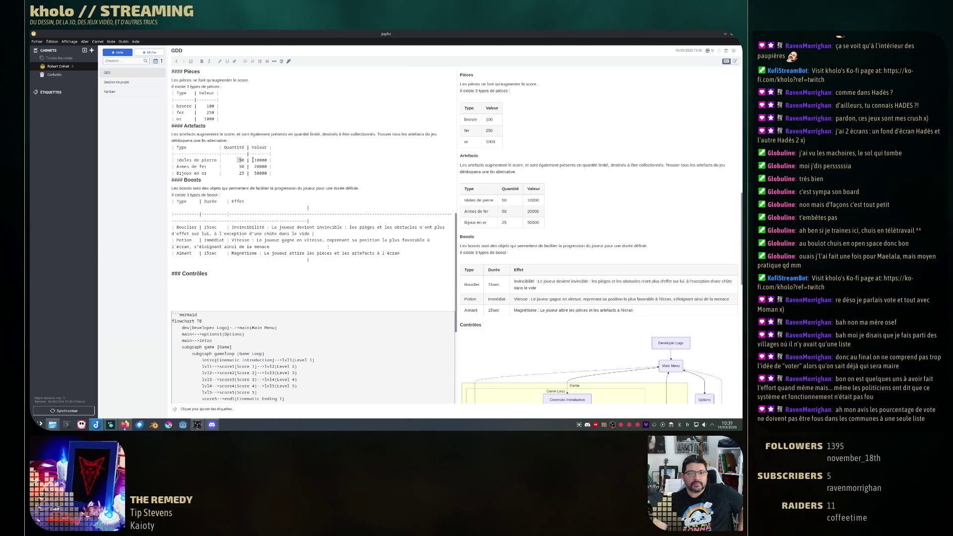
{"action": "left_click_drag", "start_coordinate": [255, 160], "coordinate": [172, 167]}
{"action": "left_click", "coordinate": [329, 163]}
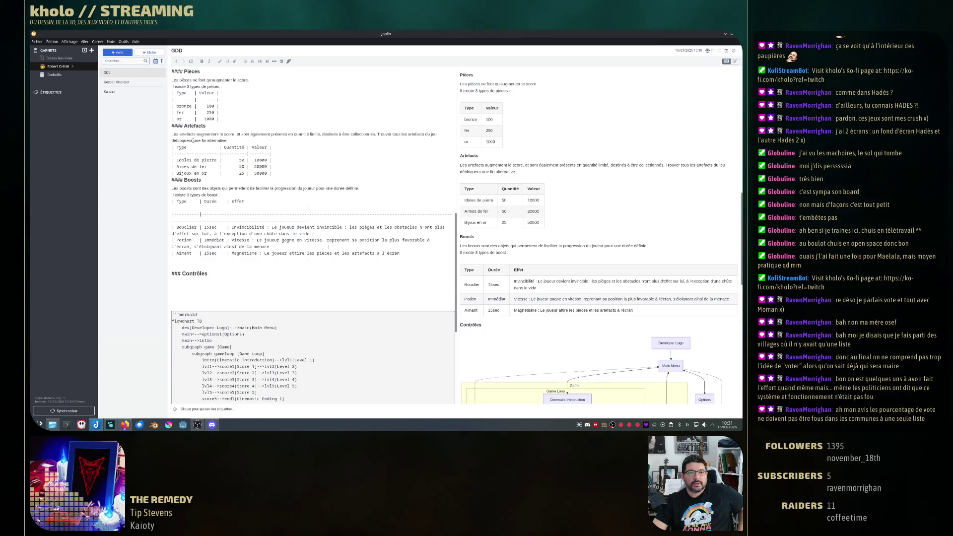
{"action": "scroll", "coordinate": [198, 140], "scroll_direction": "up", "scroll_amount": 3}
{"action": "left_click_drag", "start_coordinate": [181, 146], "coordinate": [387, 150]}
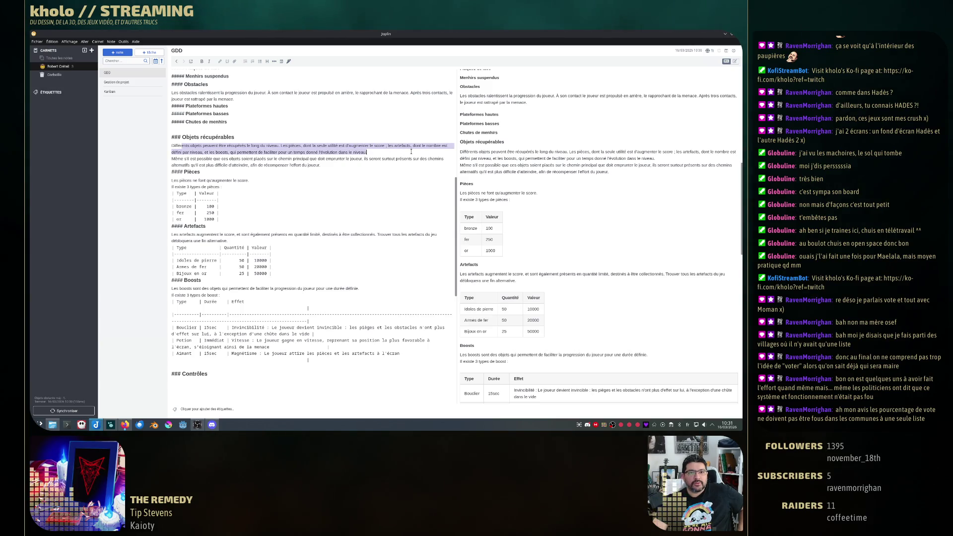
{"action": "left_click", "coordinate": [388, 152]}
{"action": "left_click_drag", "start_coordinate": [388, 146], "coordinate": [429, 146]}
{"action": "left_click_drag", "start_coordinate": [209, 152], "coordinate": [366, 152]}
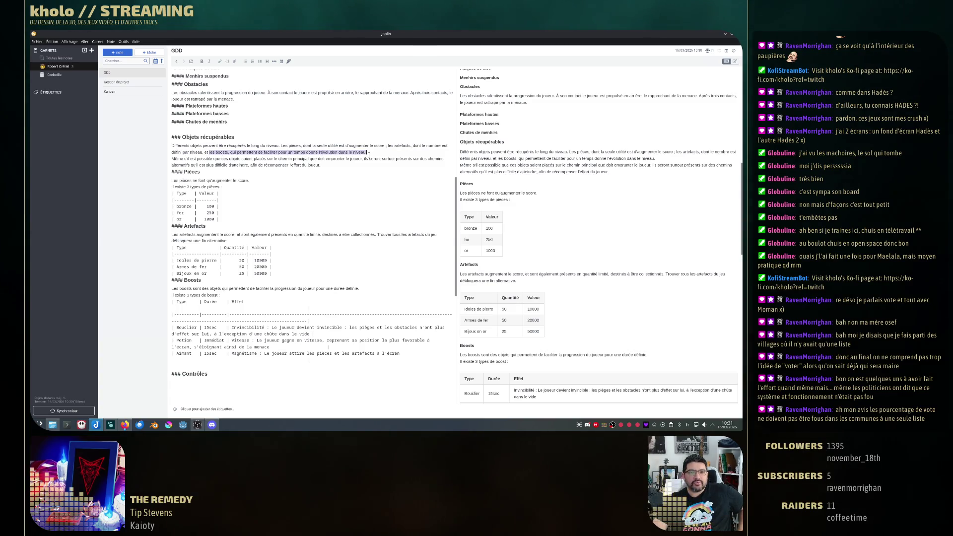
{"action": "left_click_drag", "start_coordinate": [173, 159], "coordinate": [317, 164]}
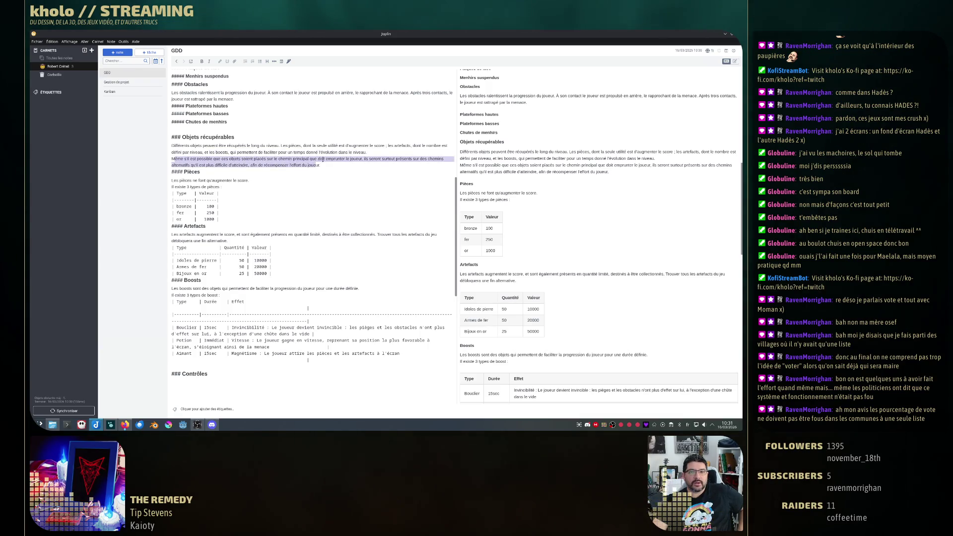
{"action": "left_click", "coordinate": [352, 160]}
{"action": "left_click_drag", "start_coordinate": [368, 159], "coordinate": [434, 159]}
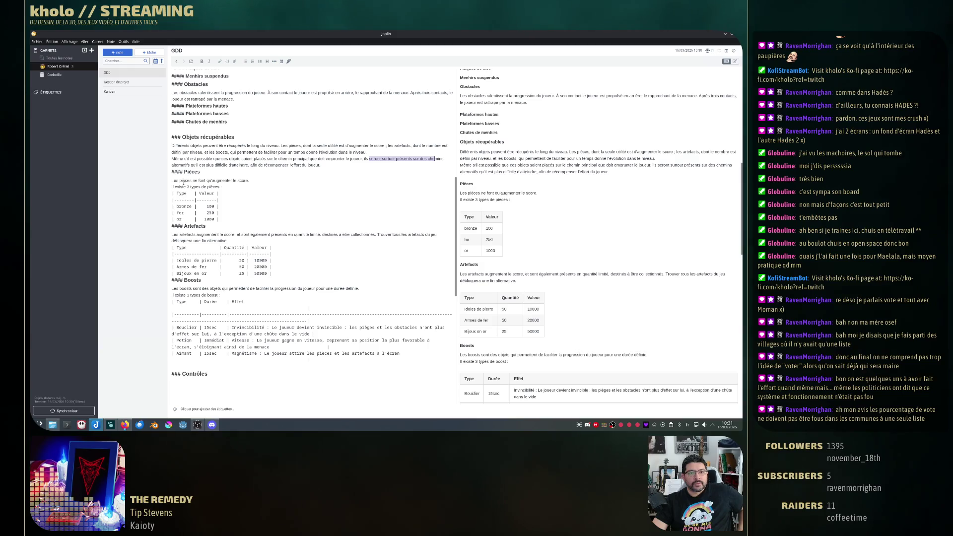
{"action": "left_click_drag", "start_coordinate": [173, 180], "coordinate": [247, 181]}
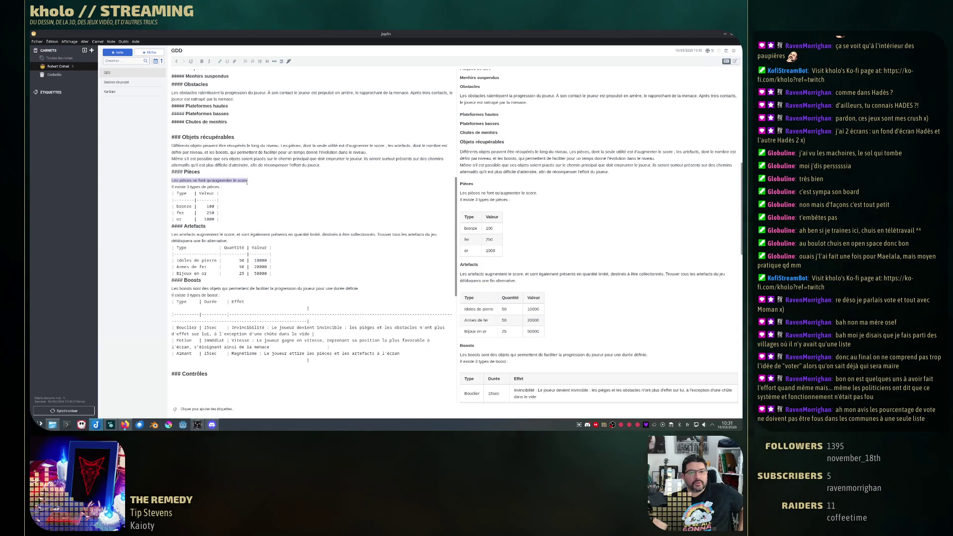
{"action": "left_click", "coordinate": [226, 217]}
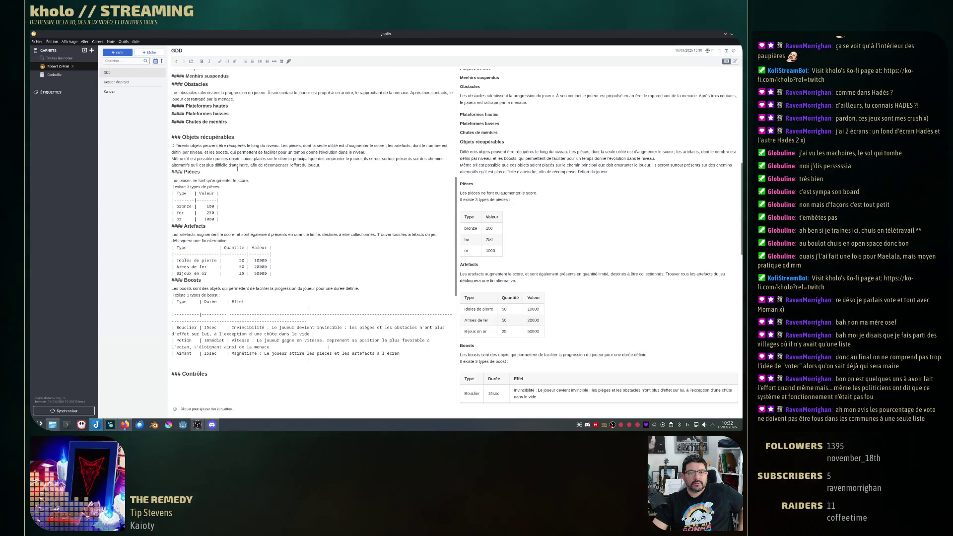
{"action": "left_click_drag", "start_coordinate": [249, 180], "coordinate": [189, 179]}
{"action": "left_click", "coordinate": [313, 245]}
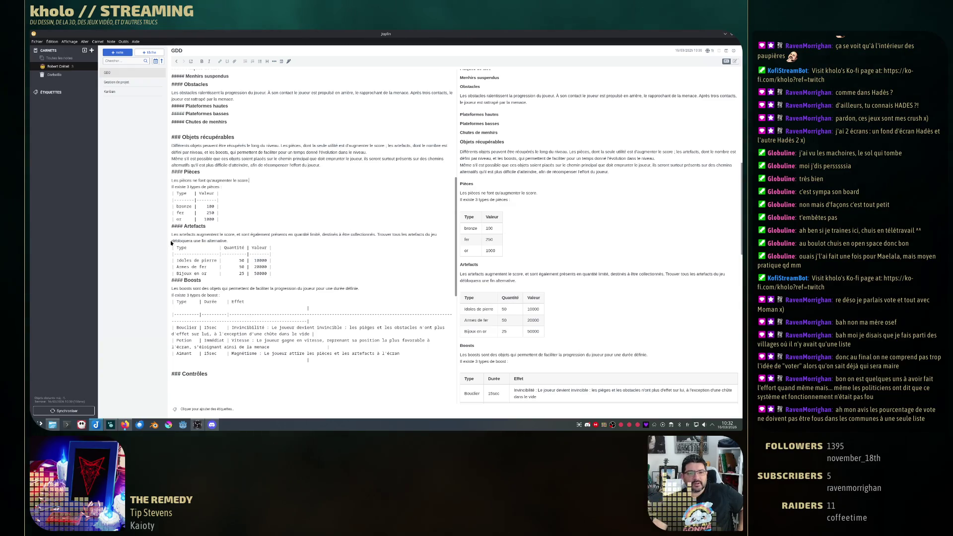
{"action": "left_click_drag", "start_coordinate": [173, 234], "coordinate": [416, 238]}
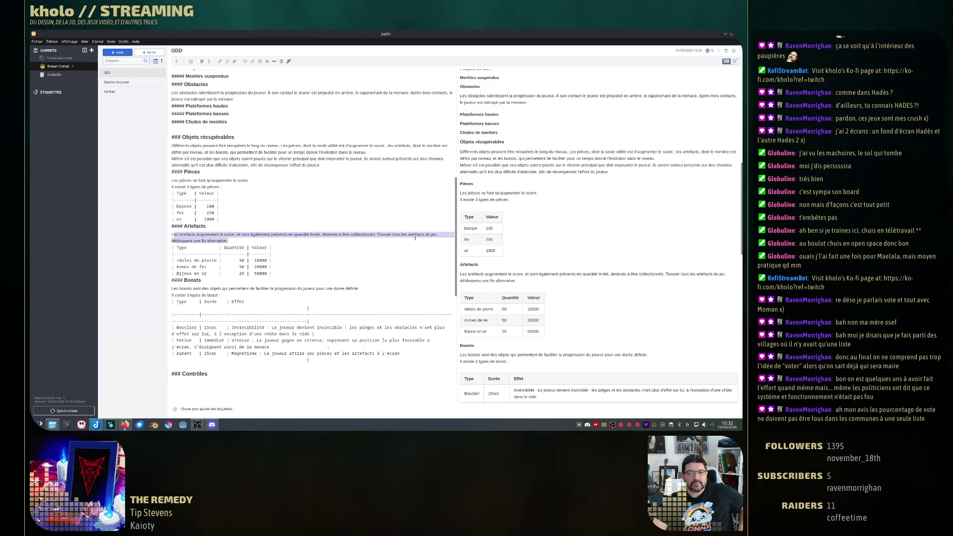
{"action": "left_click", "coordinate": [237, 242]}
{"action": "mouse_move", "coordinate": [173, 291]}
{"action": "left_mouse_down"}
{"action": "mouse_move", "coordinate": [243, 293]}
{"action": "mouse_move", "coordinate": [214, 295]}
{"action": "left_mouse_up"}
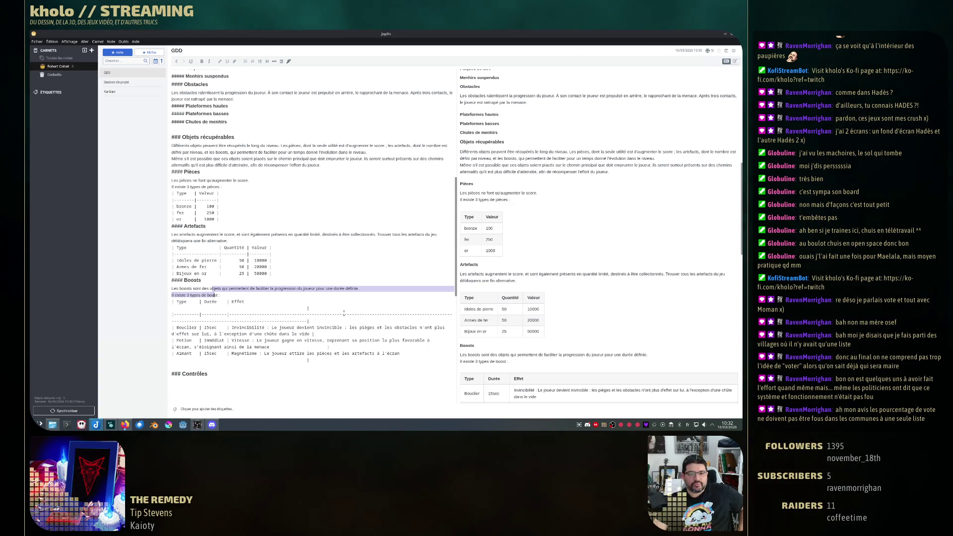
{"action": "scroll", "coordinate": [545, 287], "scroll_direction": "down", "scroll_amount": 1}
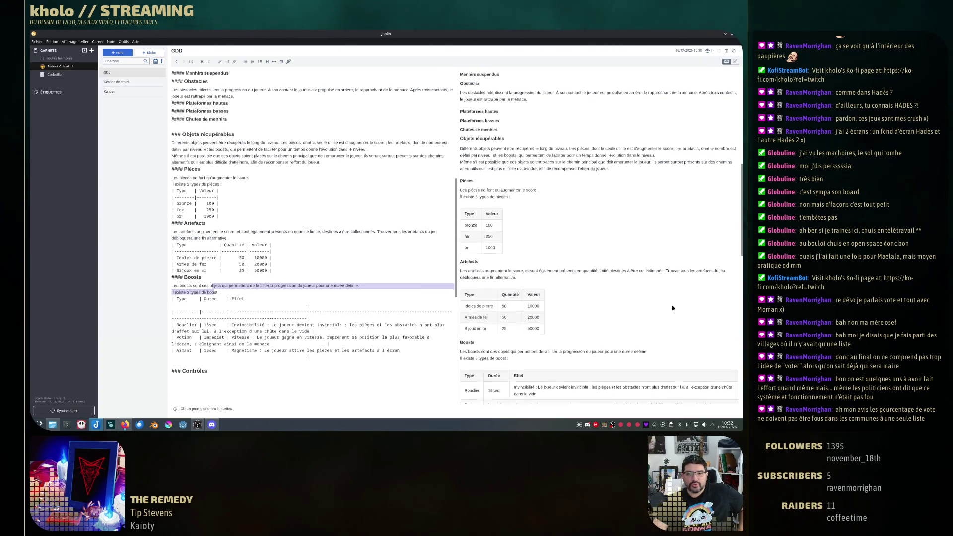
{"action": "scroll", "coordinate": [545, 288], "scroll_direction": "down", "scroll_amount": 3}
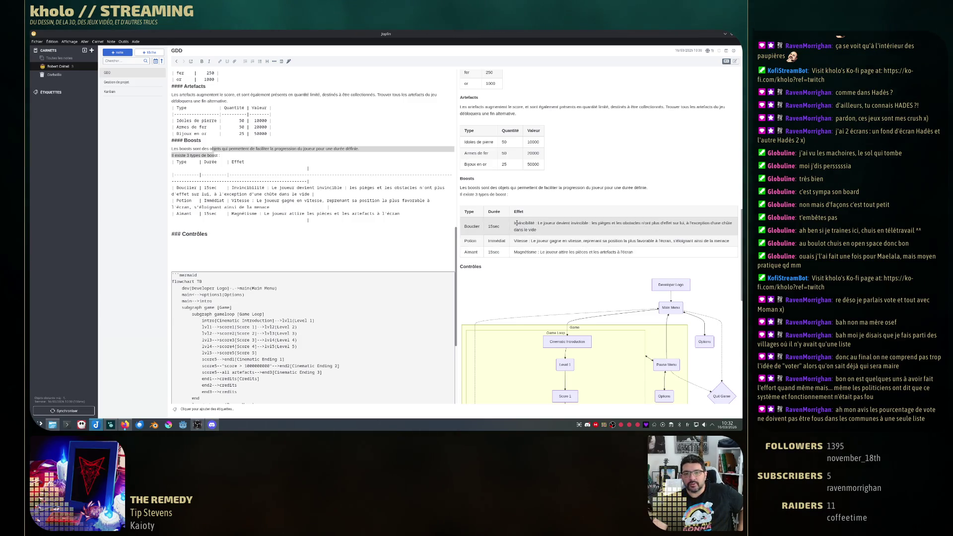
- Review the Bouclier and Potion rows, then change the Aimant boost duration from 15sec to 5sec
{"action": "left_click_drag", "start_coordinate": [515, 223], "coordinate": [553, 223]}
{"action": "double_click", "coordinate": [495, 226]}
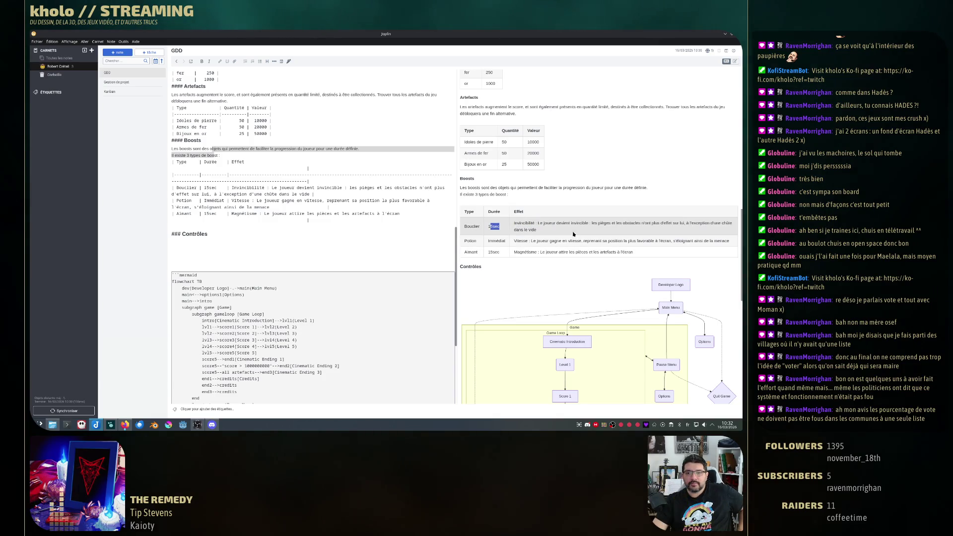
{"action": "left_click_drag", "start_coordinate": [559, 227], "coordinate": [617, 224]}
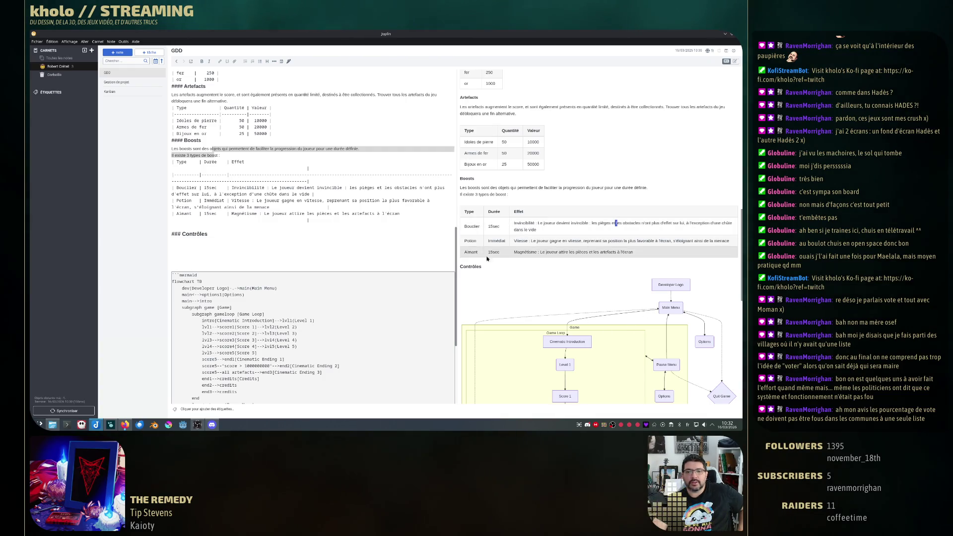
{"action": "double_click", "coordinate": [490, 241]}
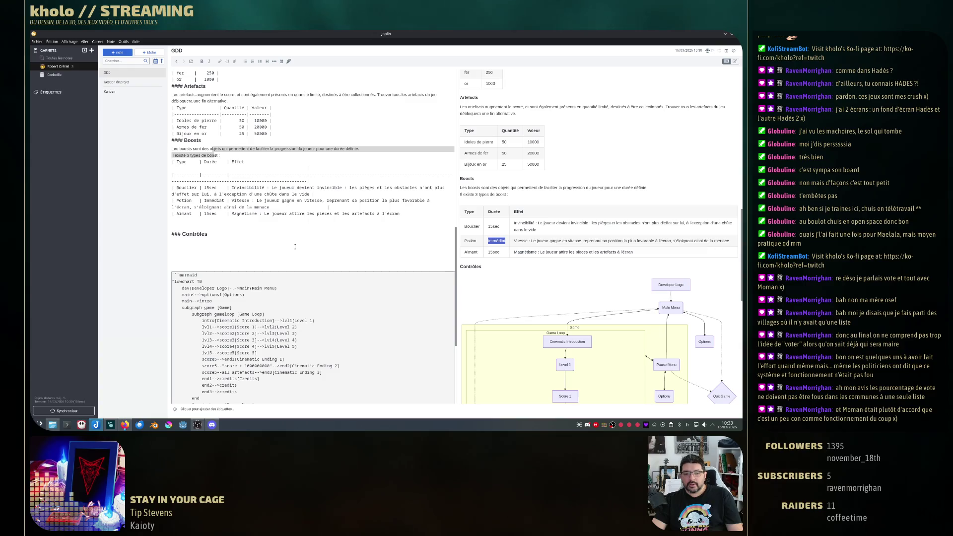
{"action": "left_click", "coordinate": [614, 254]}
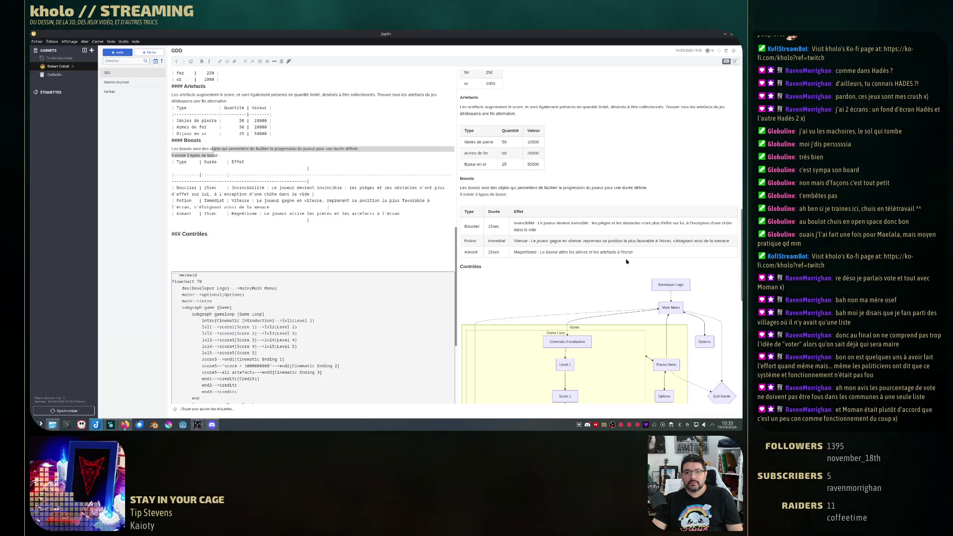
{"action": "left_click", "coordinate": [206, 213]}
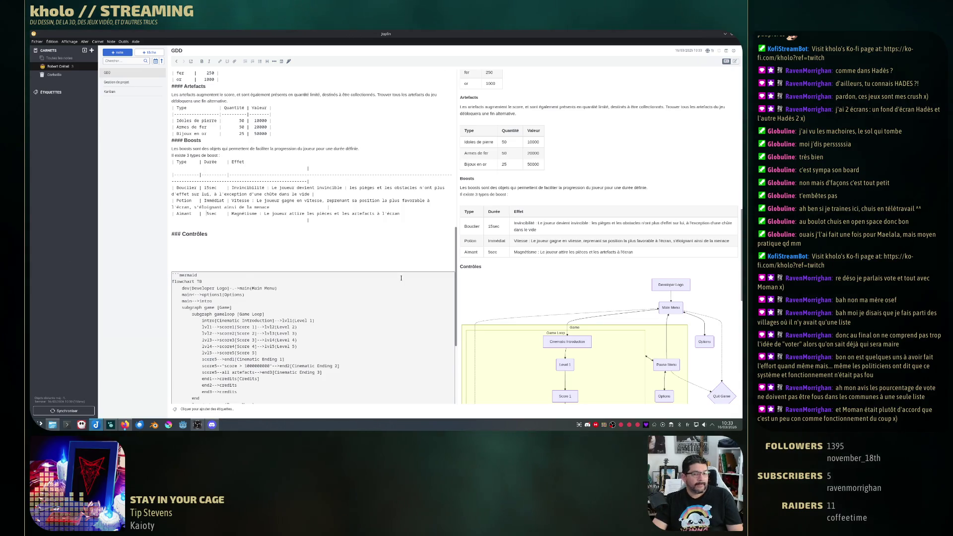
{"action": "scroll", "coordinate": [401, 279], "scroll_direction": "down", "scroll_amount": 5}
{"action": "scroll", "coordinate": [400, 279], "scroll_direction": "up", "scroll_amount": 3}
{"action": "scroll", "coordinate": [401, 279], "scroll_direction": "up", "scroll_amount": 2}
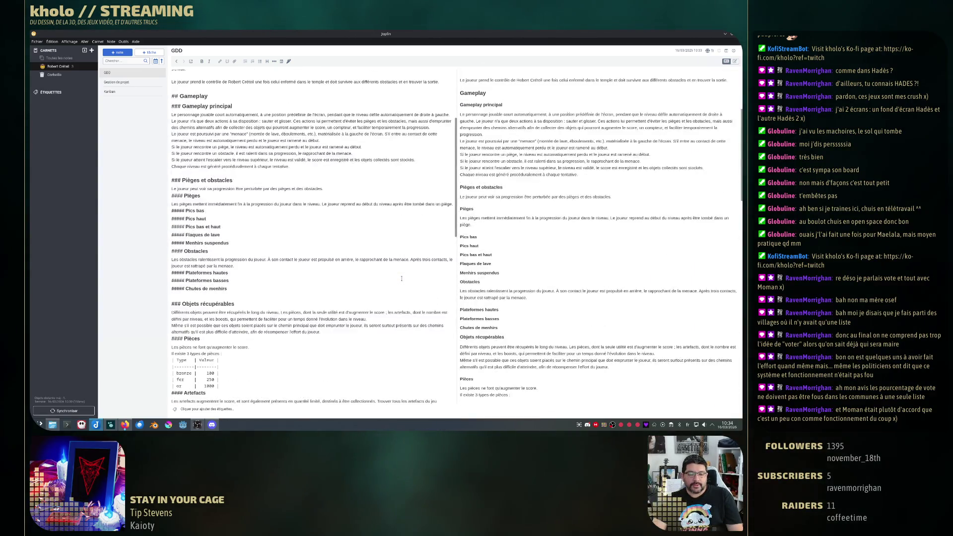
{"action": "scroll", "coordinate": [401, 278], "scroll_direction": "up", "scroll_amount": 2}
{"action": "scroll", "coordinate": [401, 279], "scroll_direction": "down", "scroll_amount": 1}
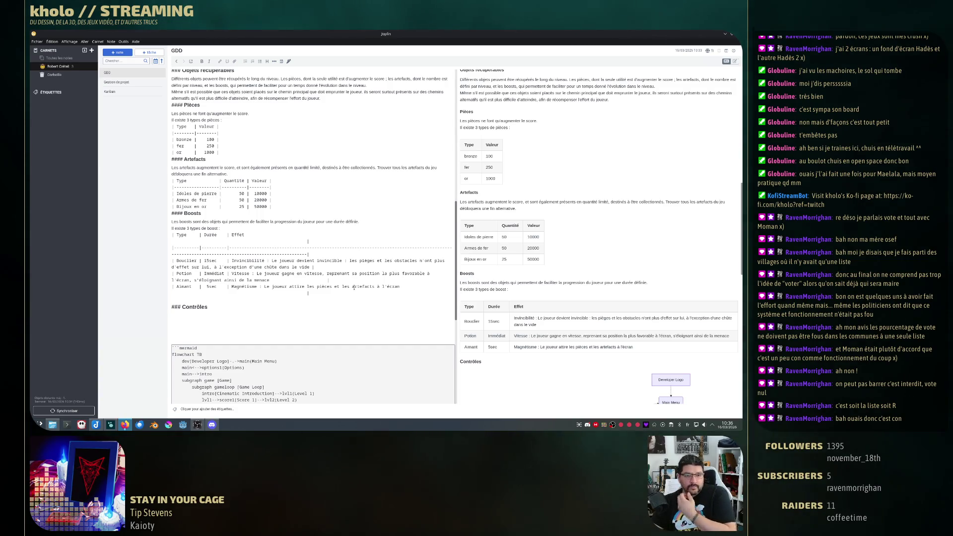
{"action": "left_click", "coordinate": [243, 296]}
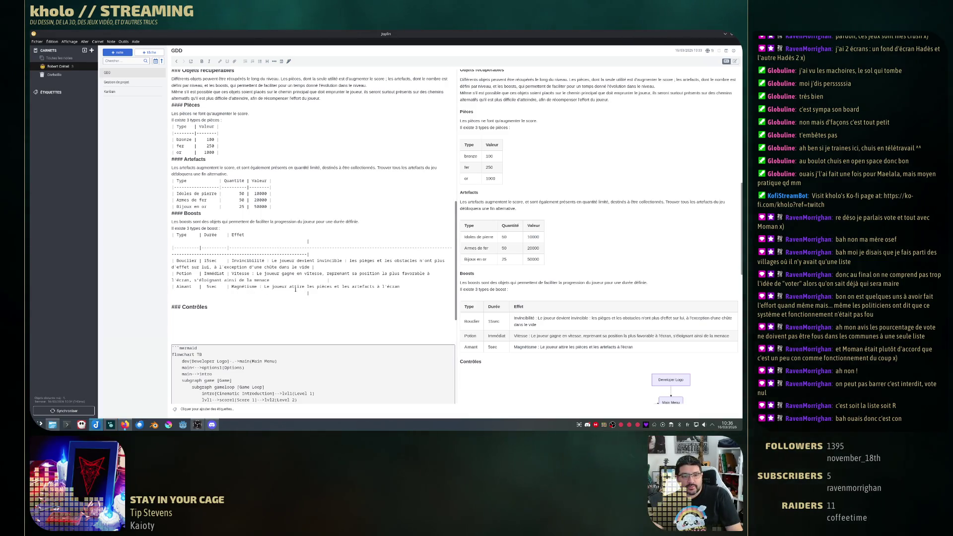
{"action": "scroll", "coordinate": [334, 267], "scroll_direction": "up", "scroll_amount": 5}
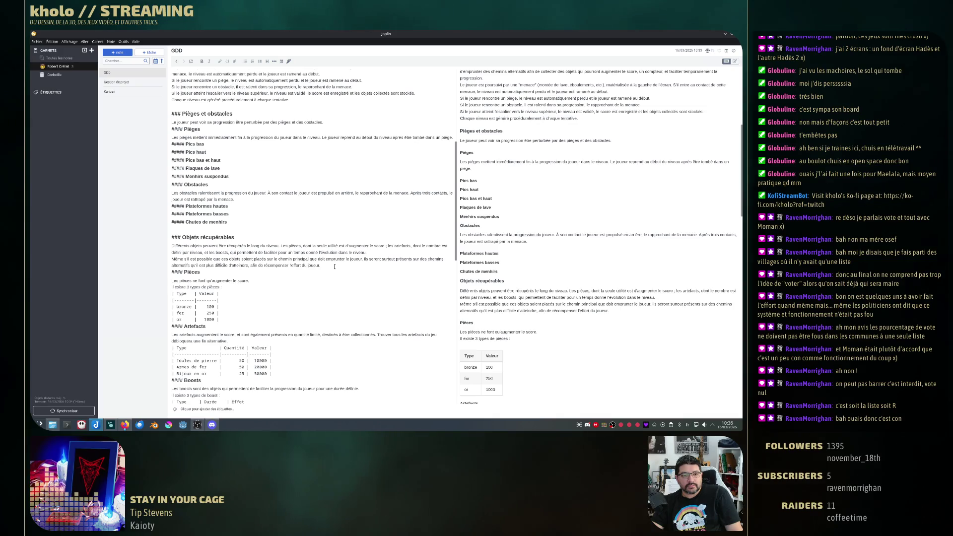
{"action": "scroll", "coordinate": [335, 266], "scroll_direction": "down", "scroll_amount": 2}
{"action": "scroll", "coordinate": [334, 266], "scroll_direction": "down", "scroll_amount": 3}
{"action": "scroll", "coordinate": [335, 266], "scroll_direction": "down", "scroll_amount": 3}
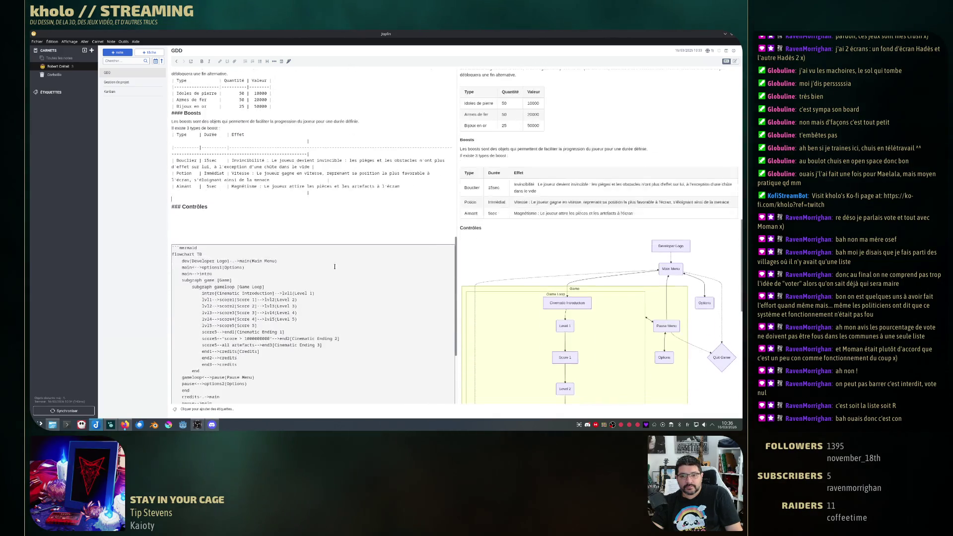
{"action": "scroll", "coordinate": [335, 266], "scroll_direction": "down", "scroll_amount": 3}
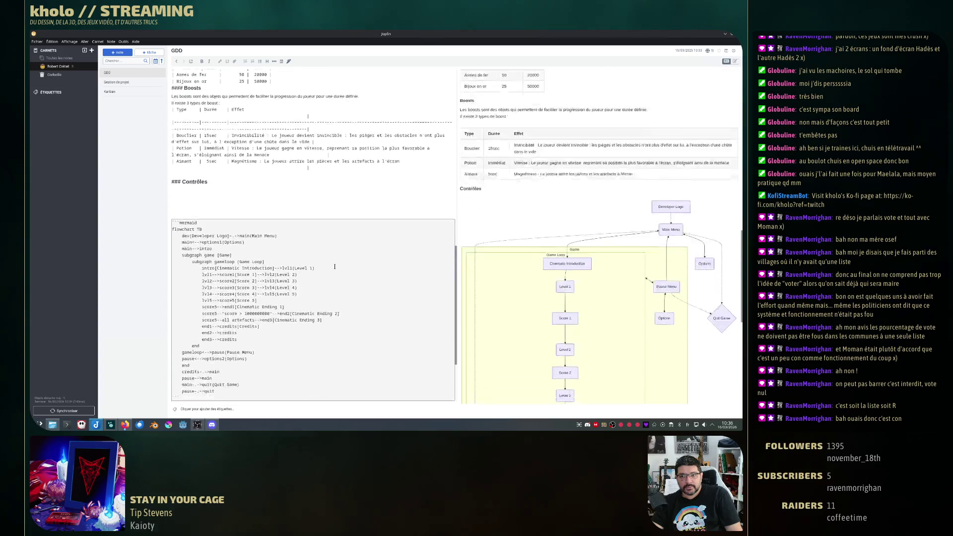
{"action": "scroll", "coordinate": [335, 266], "scroll_direction": "up", "scroll_amount": 1}
{"action": "scroll", "coordinate": [335, 266], "scroll_direction": "down", "scroll_amount": 1}
{"action": "scroll", "coordinate": [334, 266], "scroll_direction": "up", "scroll_amount": 1}
{"action": "scroll", "coordinate": [320, 266], "scroll_direction": "up", "scroll_amount": 5}
{"action": "scroll", "coordinate": [305, 267], "scroll_direction": "up", "scroll_amount": 3}
{"action": "scroll", "coordinate": [306, 266], "scroll_direction": "down", "scroll_amount": 6}
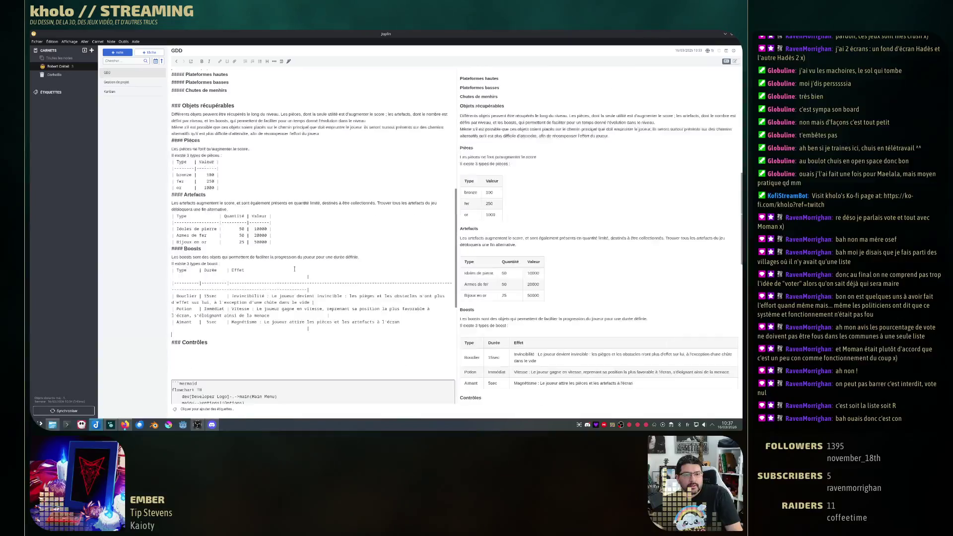
{"action": "scroll", "coordinate": [284, 307], "scroll_direction": "up", "scroll_amount": 1}
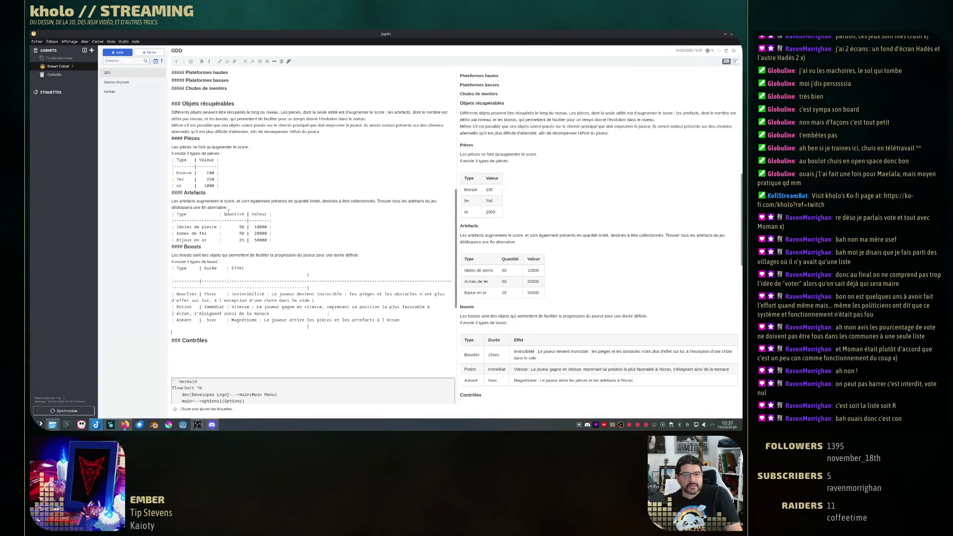
{"action": "scroll", "coordinate": [292, 250], "scroll_direction": "up", "scroll_amount": 3}
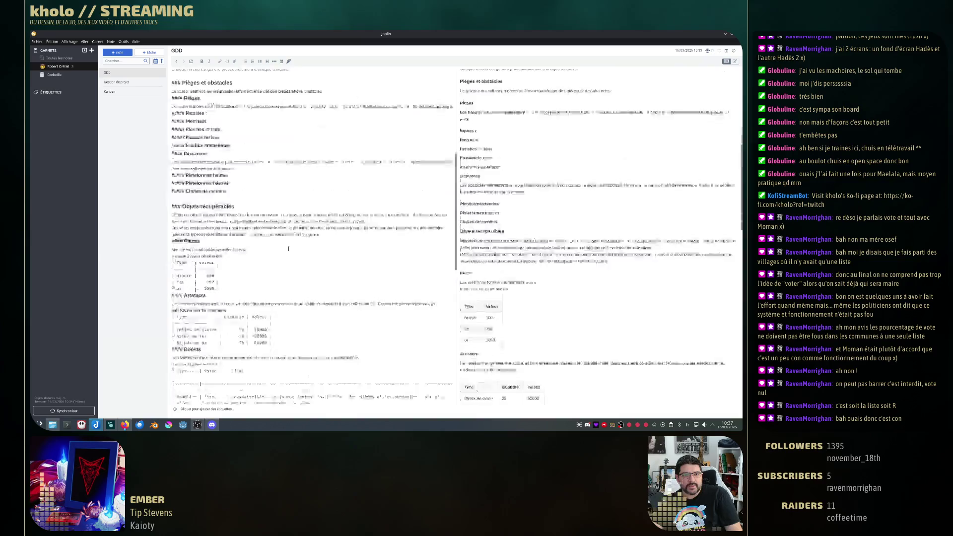
{"action": "scroll", "coordinate": [292, 250], "scroll_direction": "up", "scroll_amount": 3}
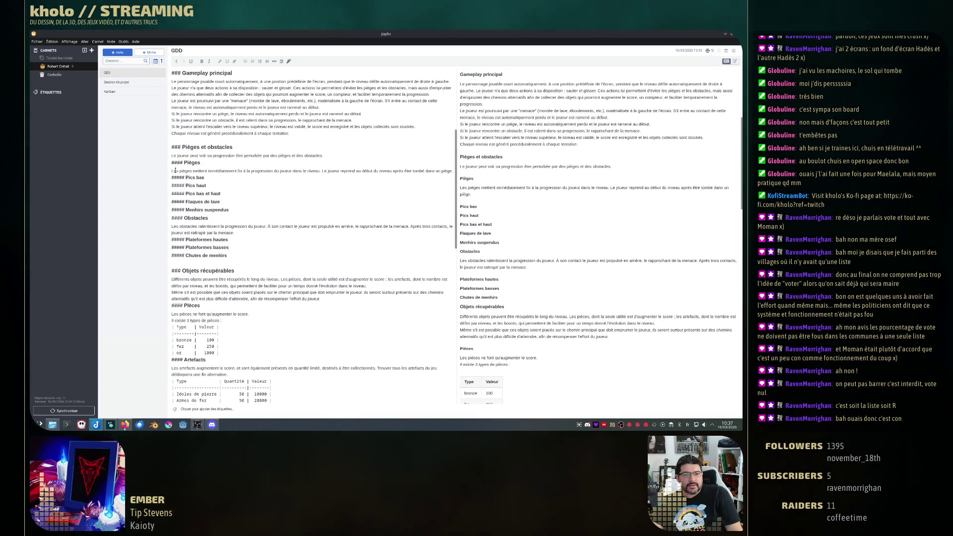
{"action": "left_click_drag", "start_coordinate": [171, 172], "coordinate": [453, 173]}
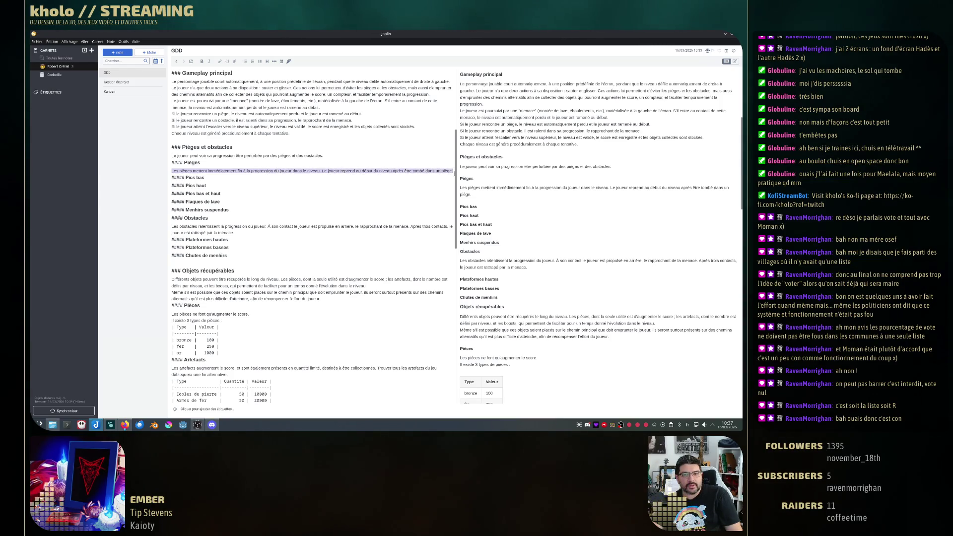
- Review the Obstacles paragraph and the phrase 'joueur est rattrapé par la menace'
{"action": "left_click", "coordinate": [173, 226]}
{"action": "left_click", "coordinate": [304, 222]}
{"action": "left_click_drag", "start_coordinate": [304, 222], "coordinate": [409, 227]}
{"action": "left_click", "coordinate": [410, 227]}
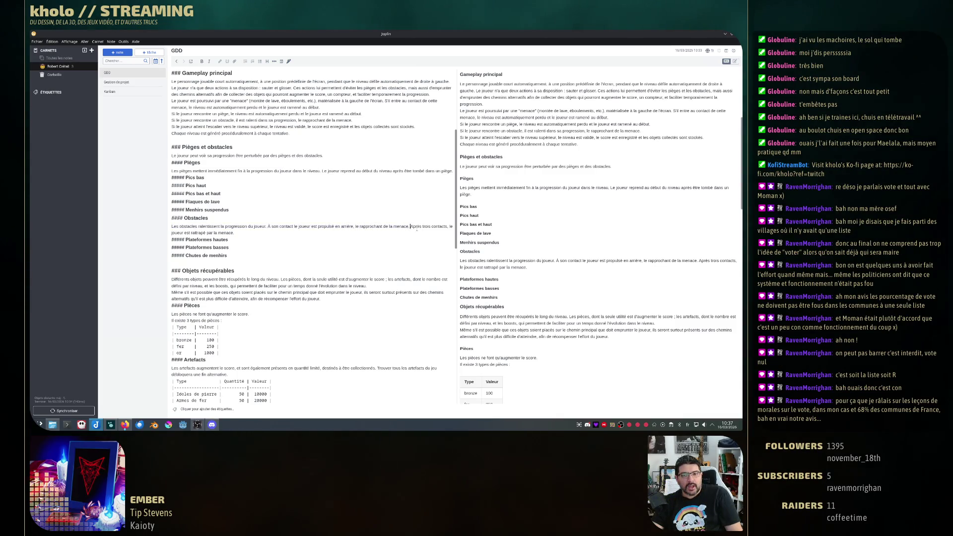
{"action": "left_click_drag", "start_coordinate": [172, 234], "coordinate": [232, 234]}
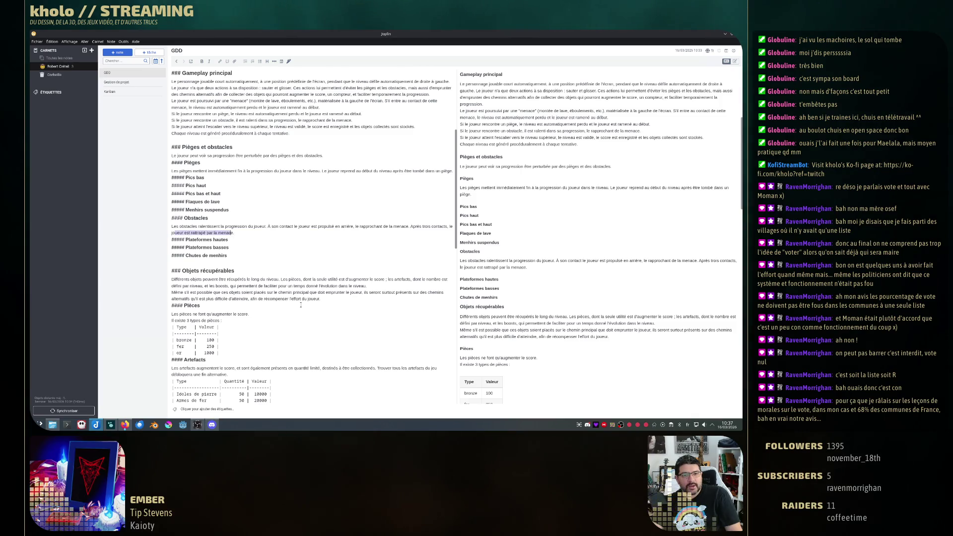
{"action": "scroll", "coordinate": [239, 209], "scroll_direction": "up", "scroll_amount": 3}
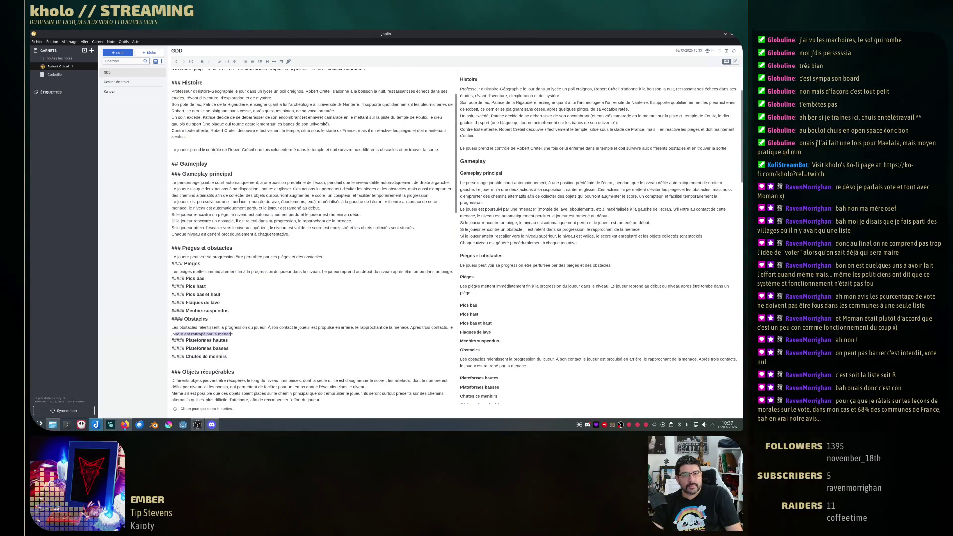
- Remove the quotes around menace in Gameplay principal and make the word bold
{"action": "left_click", "coordinate": [233, 201]}
{"action": "key", "text": "BackSpace"}
{"action": "left_click", "coordinate": [256, 202]}
{"action": "key", "text": "BackSpace"}
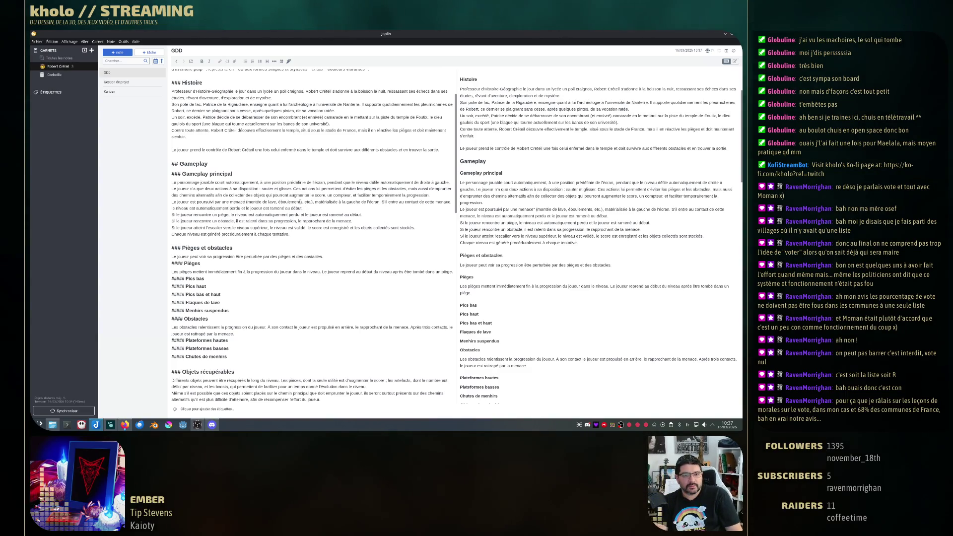
{"action": "double_click", "coordinate": [240, 202]}
{"action": "key", "text": "ctrl+b"}
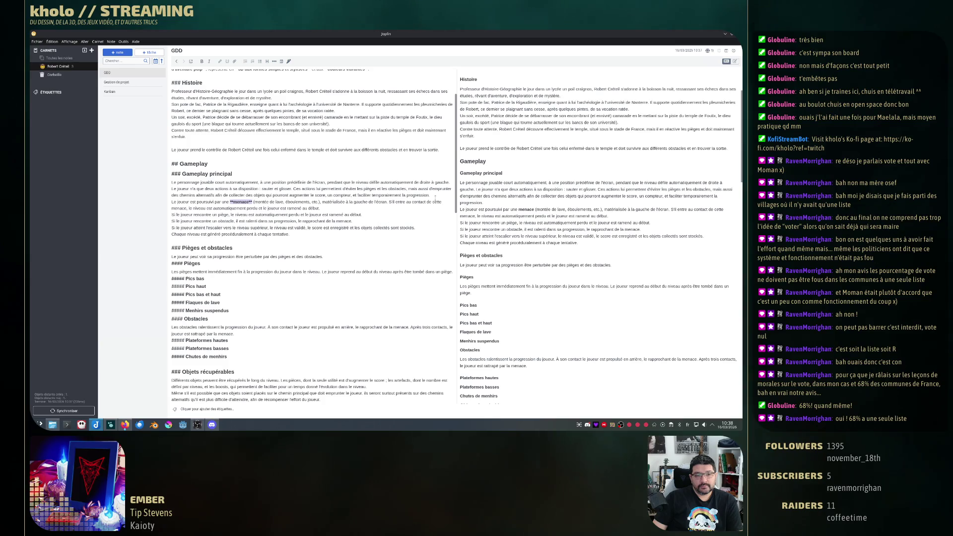
{"action": "left_click", "coordinate": [322, 231]}
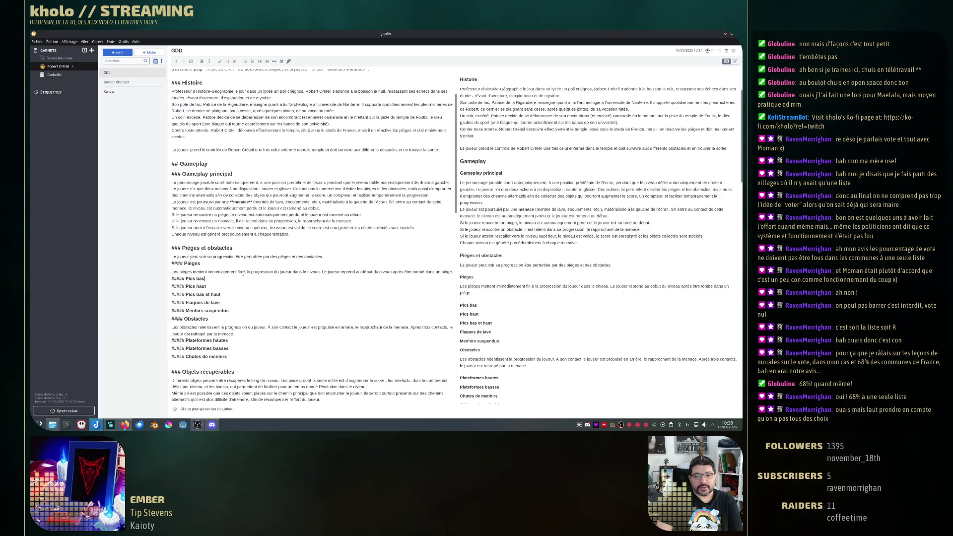
{"action": "scroll", "coordinate": [258, 250], "scroll_direction": "down", "scroll_amount": 3}
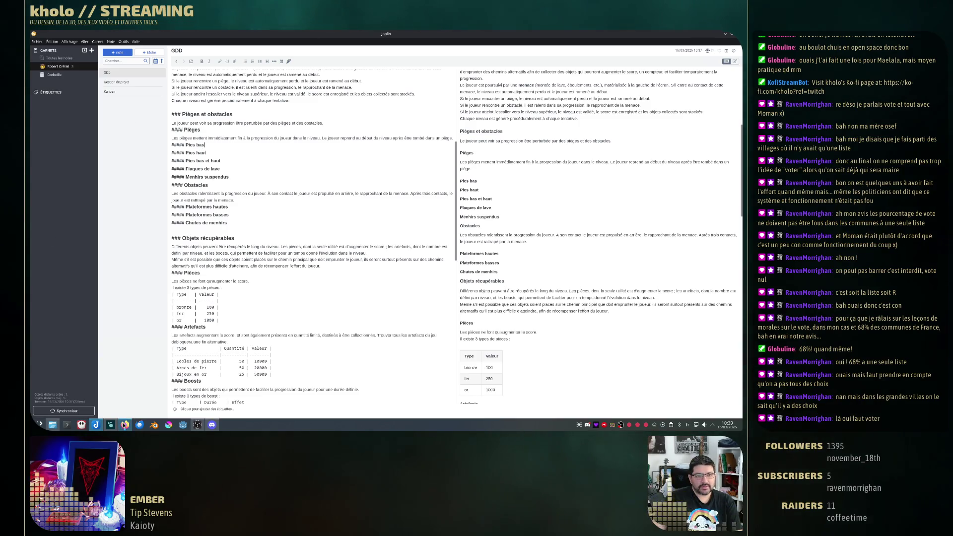
- Switch to Firefox and load the Créteil (94028) municipal election results page in a new tab
{"action": "key", "text": "alt+Tab"}
{"action": "key", "text": "ctrl+t"}
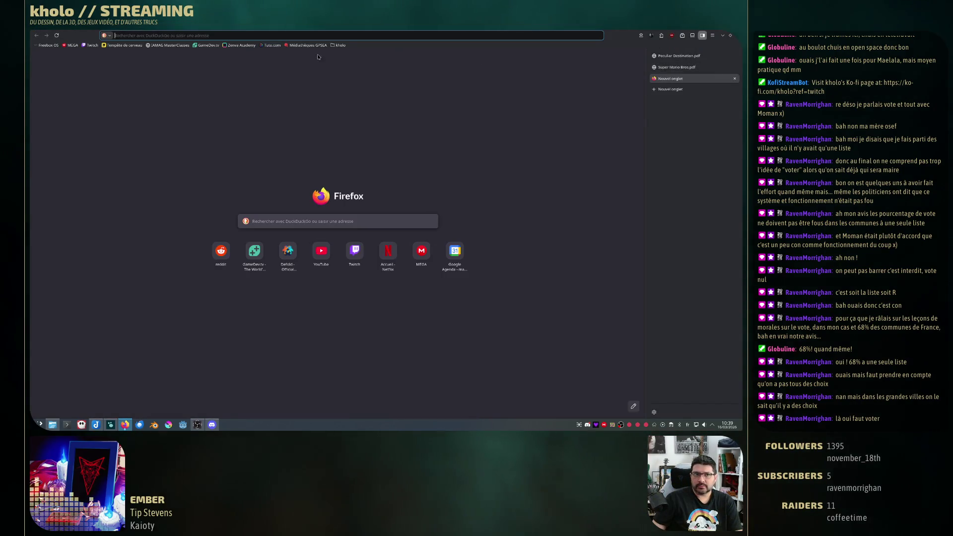
{"action": "type", "text": "municip"}
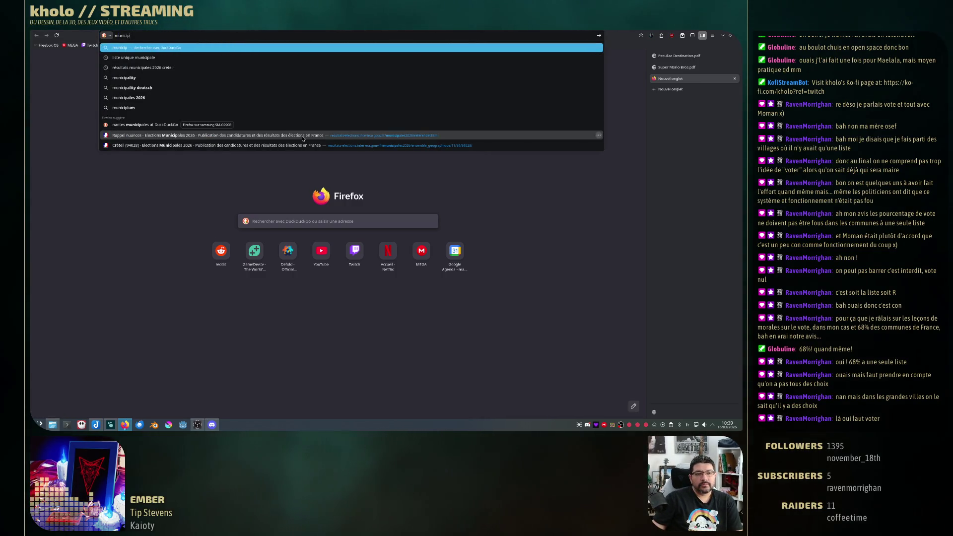
{"action": "left_click", "coordinate": [284, 145]}
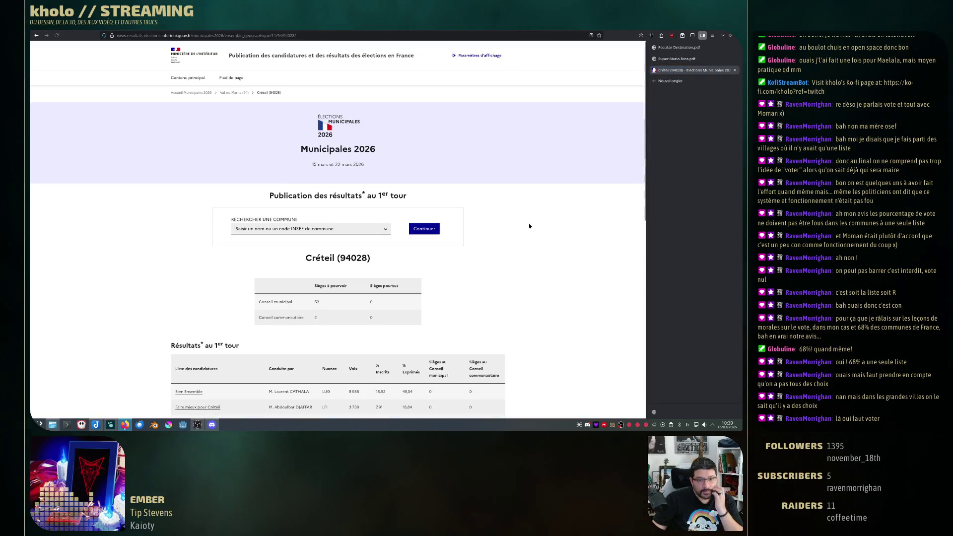
{"action": "scroll", "coordinate": [527, 228], "scroll_direction": "down", "scroll_amount": 2}
{"action": "scroll", "coordinate": [446, 253], "scroll_direction": "down", "scroll_amount": 3}
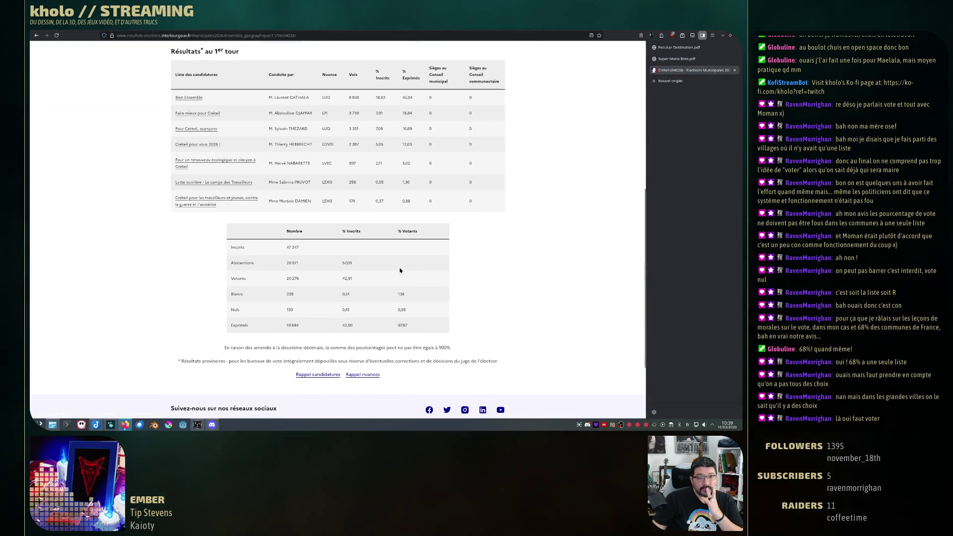
- Check the Abstentions % Inscrits value, then close the Créteil results tab
{"action": "double_click", "coordinate": [345, 263]}
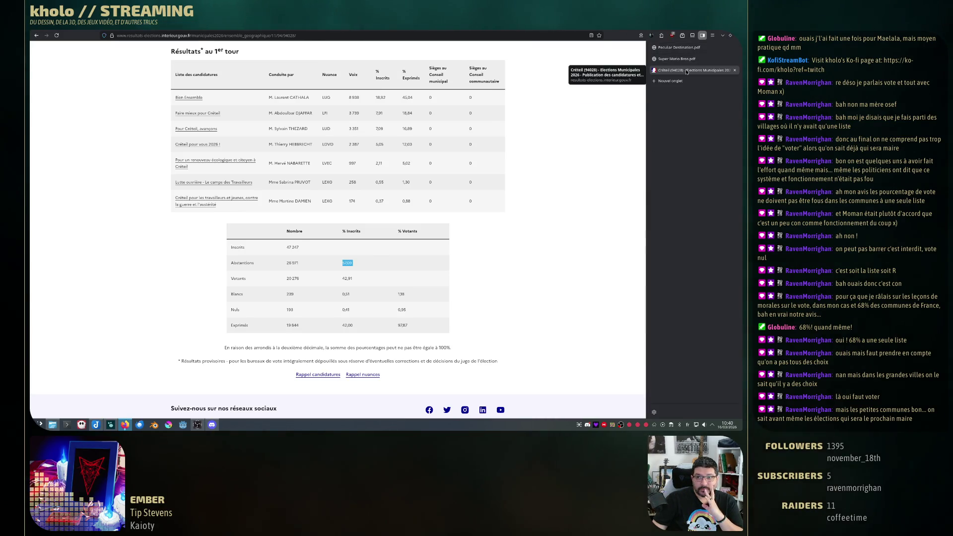
{"action": "key", "text": "ctrl+w"}
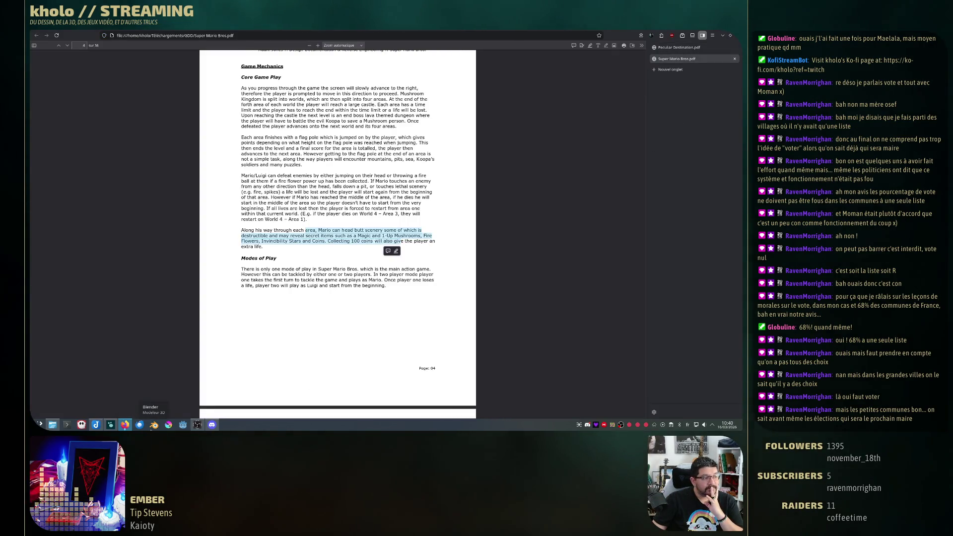
- Switch from the Firefox PDF back to the Joplin GDD note
{"action": "mouse_move", "coordinate": [197, 425]}
{"action": "left_click", "coordinate": [95, 425]}
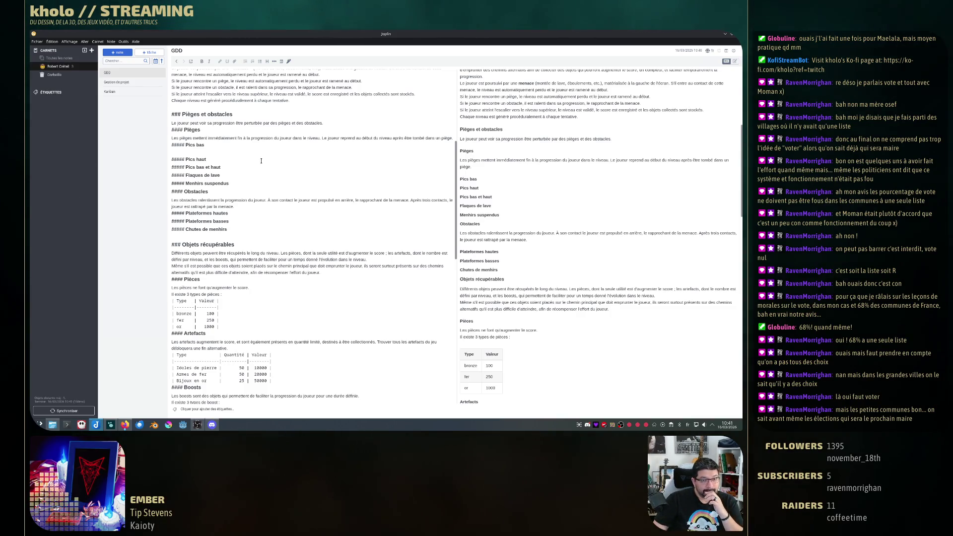
- Start a description "Les pics" on the empty line under the Pics bas heading
{"action": "left_click", "coordinate": [218, 151]}
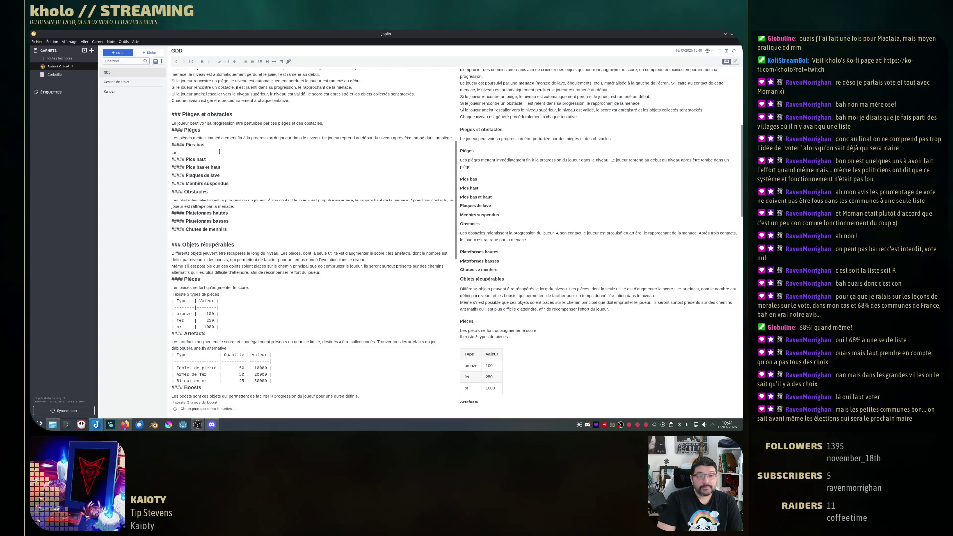
{"action": "type", "text": "Les pics b"}
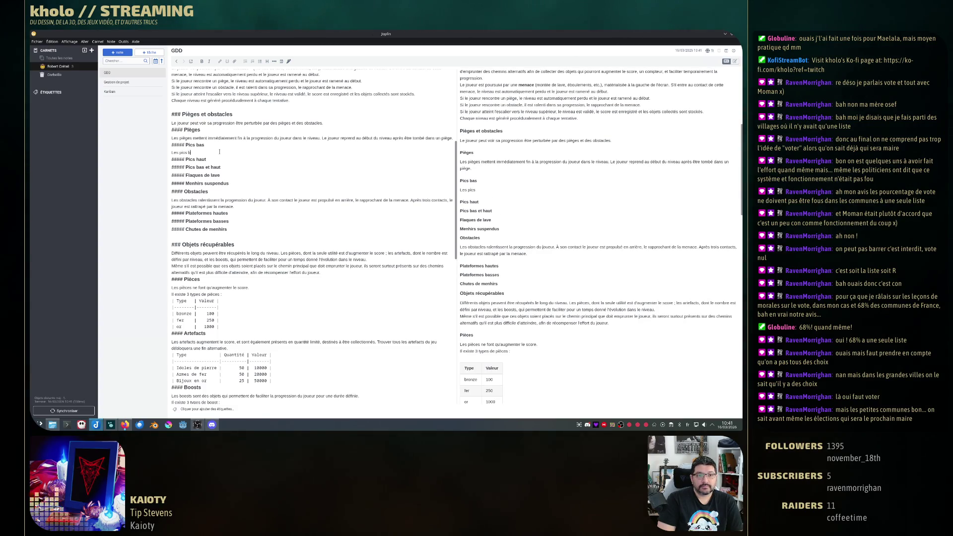
{"action": "type", "text": "as sont des pics"}
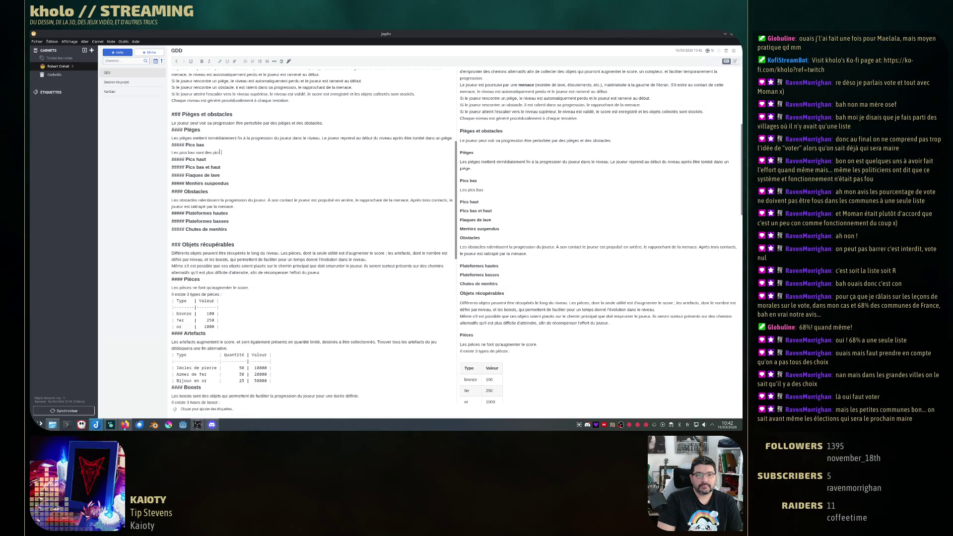
{"action": "type", "text": " dan"}
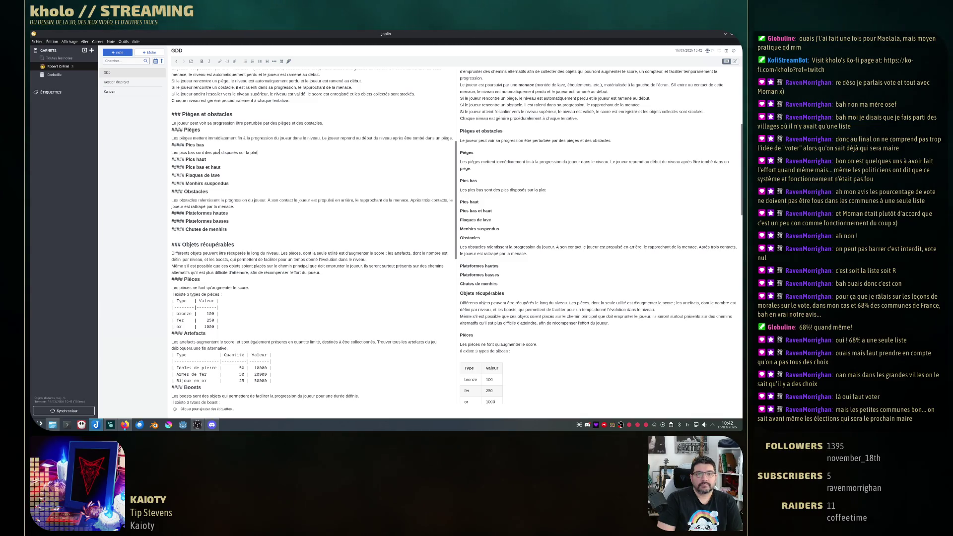
- Write that low spikes are "des pics disposés sur la plateforme", correcting typos along the way
{"action": "key", "text": "BackSpace"}
{"action": "key", "text": "BackSpace"}
{"action": "key", "text": "BackSpace"}
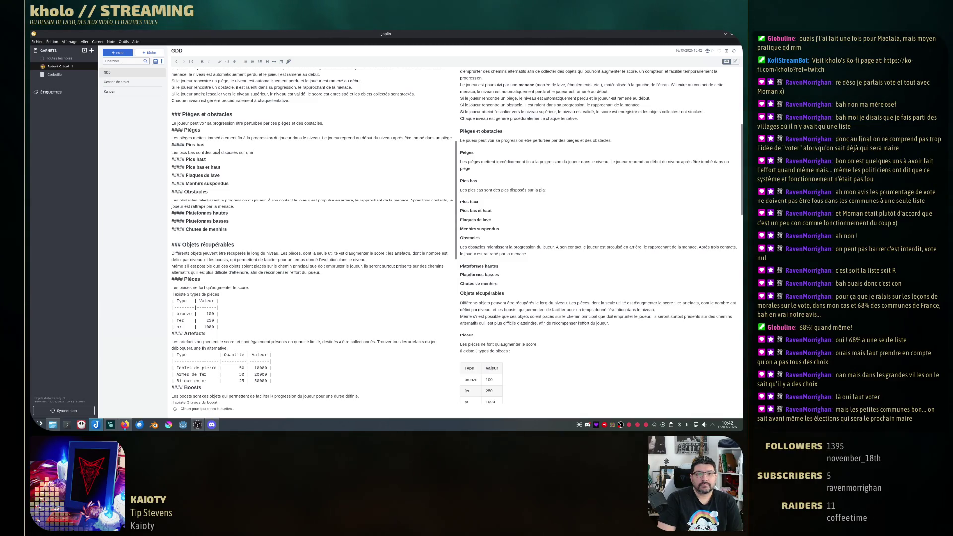
{"action": "key", "text": "BackSpace"}
{"action": "key", "text": "BackSpace"}
{"action": "type", "text": "teforme"}
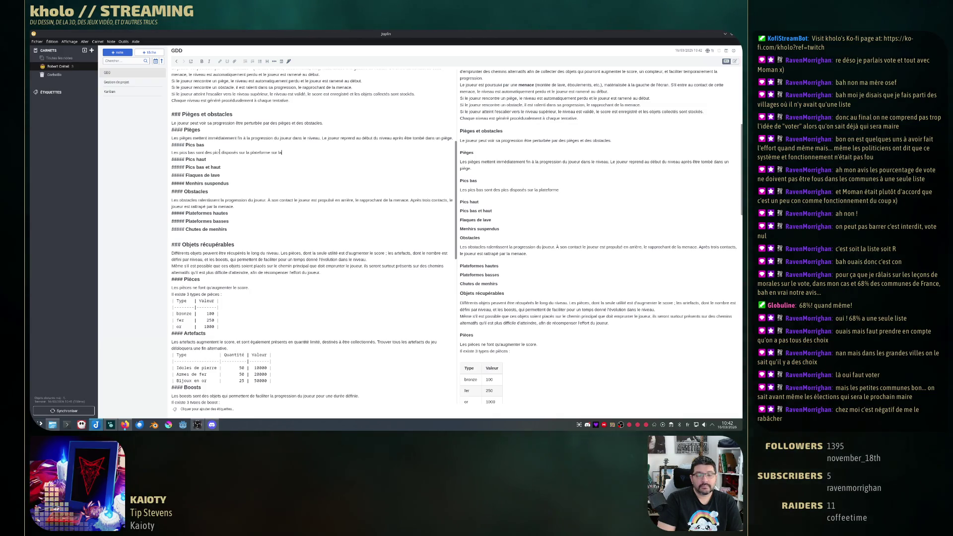
{"action": "type", "text": "sur laquelle court le joueur, ou sur"}
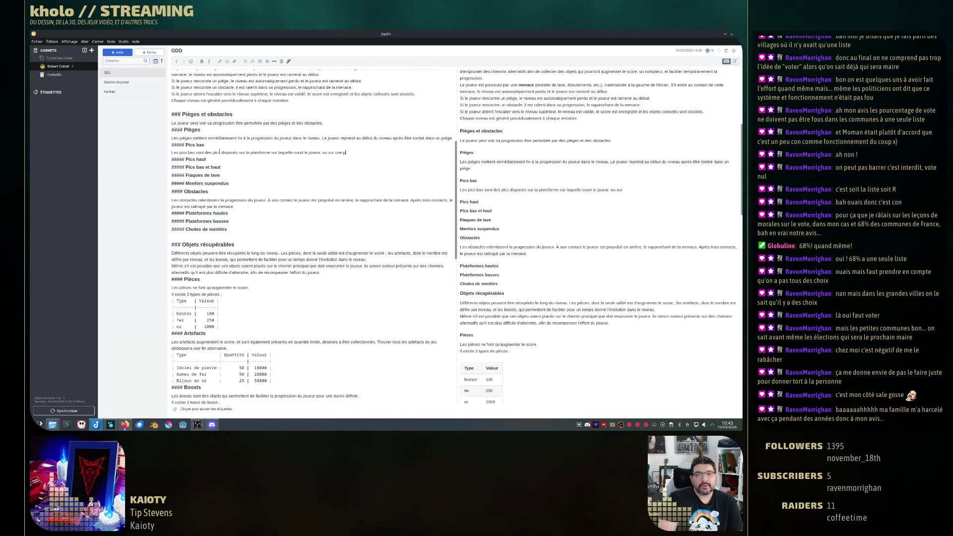
{"action": "type", "text": "une plateforme s"}
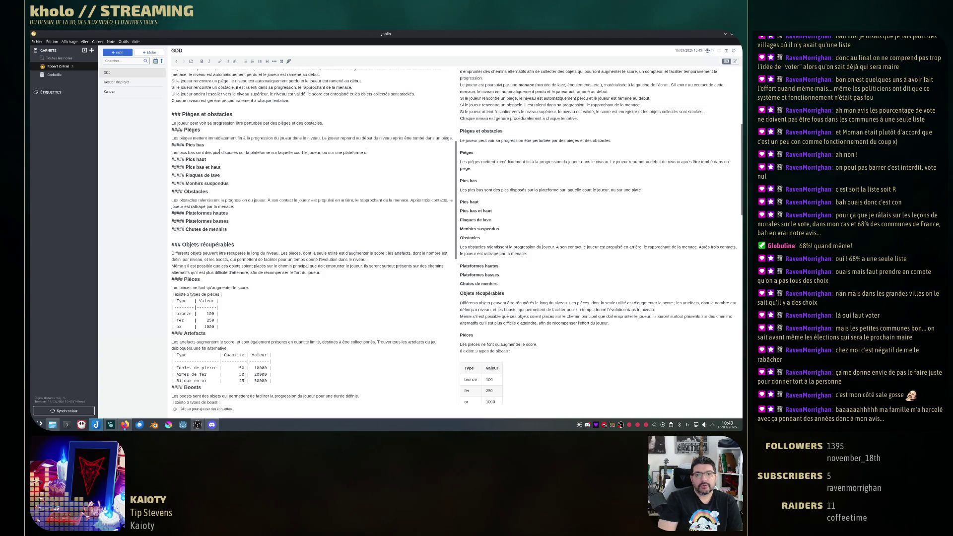
{"action": "type", "text": "ur laquelle"}
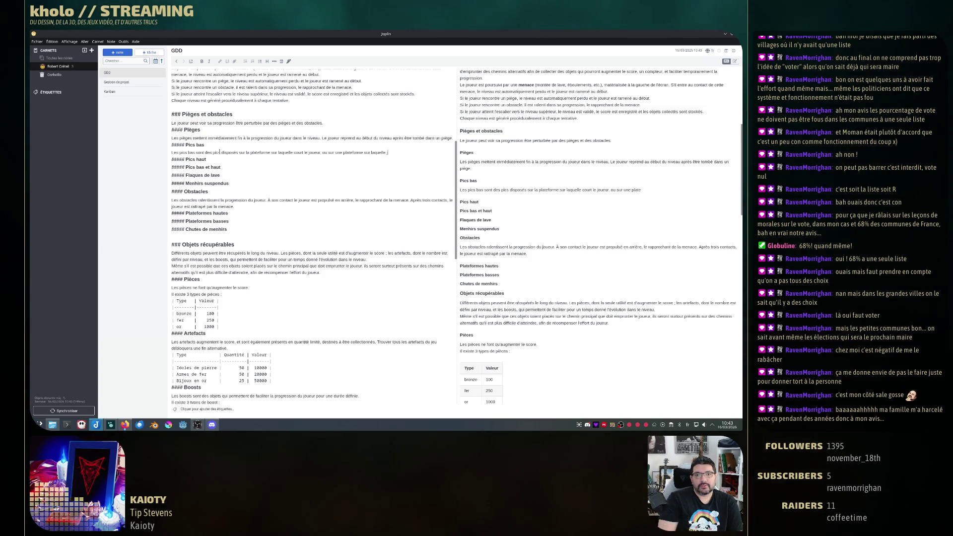
{"action": "type", "text": " court le"}
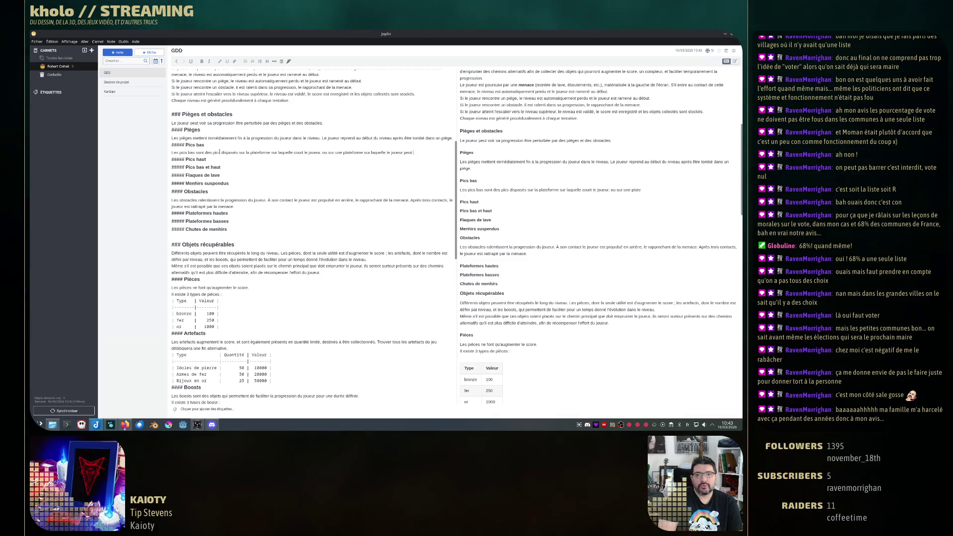
{"action": "type", "text": "tr"}
- Extend the Pics bas sentence to platforms the player runs or lands on, then add a line under Pics haut
{"action": "key", "text": "BackSpace"}
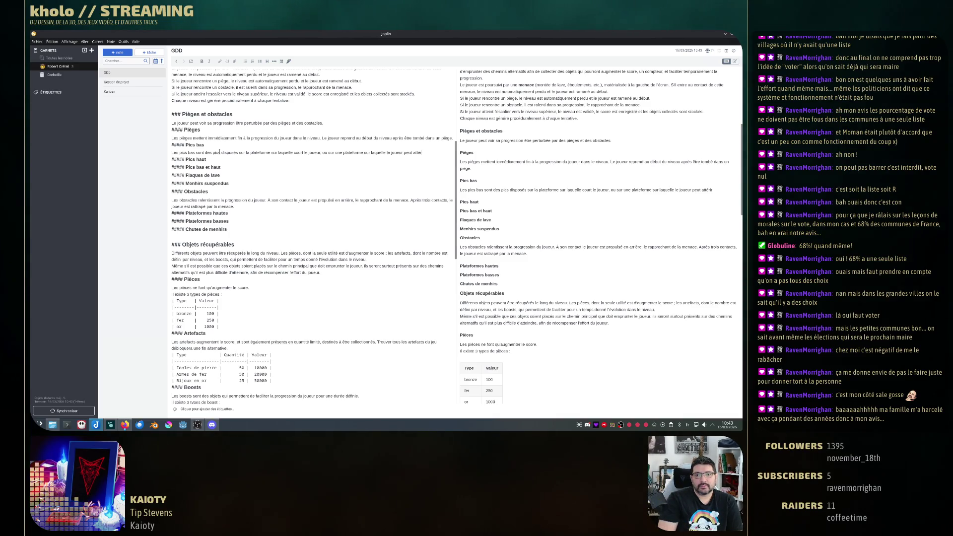
{"action": "type", "text": "rir."}
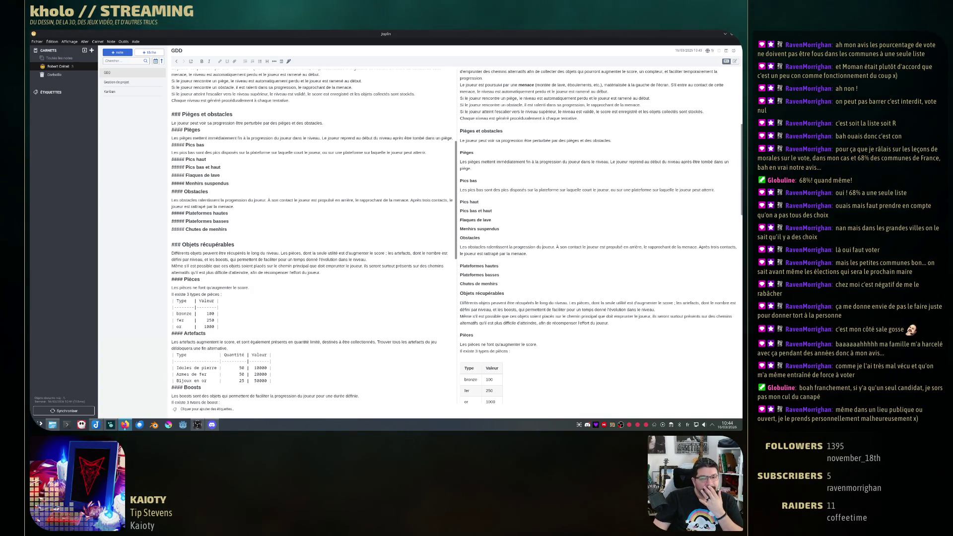
{"action": "left_click", "coordinate": [426, 152]}
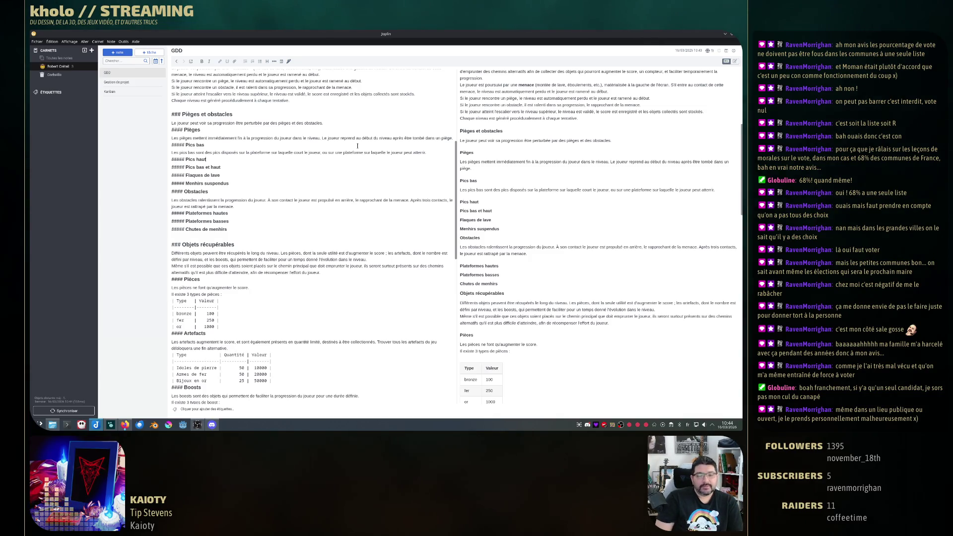
{"action": "key", "text": "Return"}
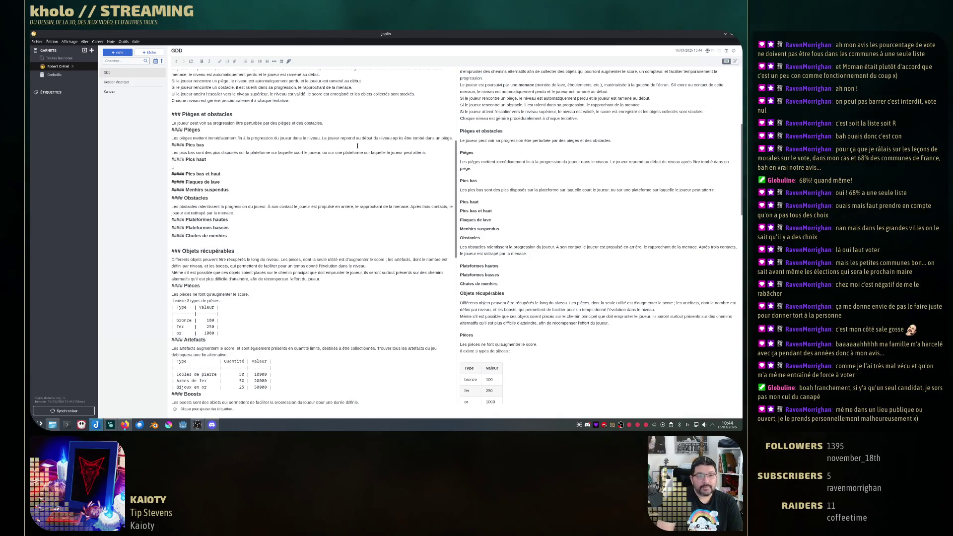
{"action": "type", "text": "Les pics hauts sont des"}
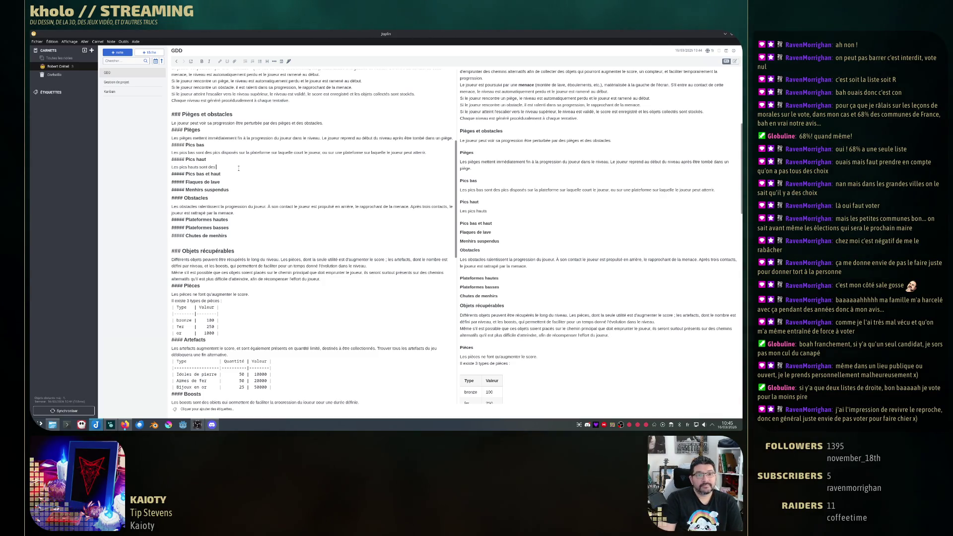
{"action": "type", "text": "disposés"}
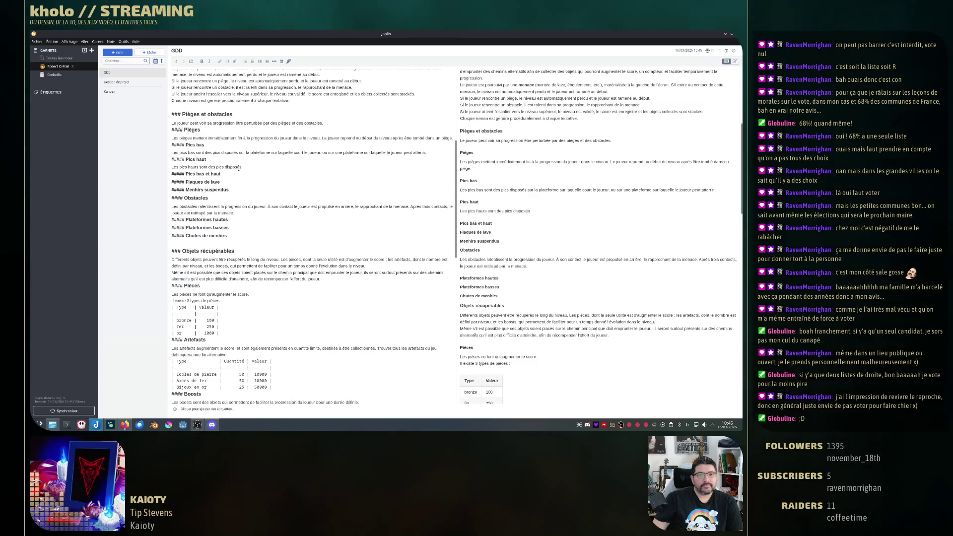
- Replace "sur" with "au sol de" so low spikes sit on the ground of the platforms
{"action": "double_click", "coordinate": [242, 152]}
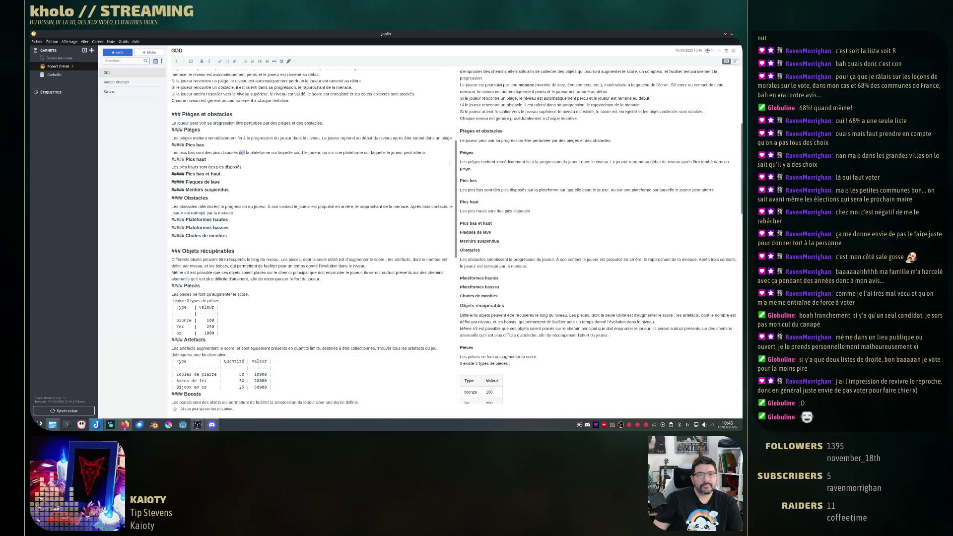
{"action": "type", "text": "au sol de"}
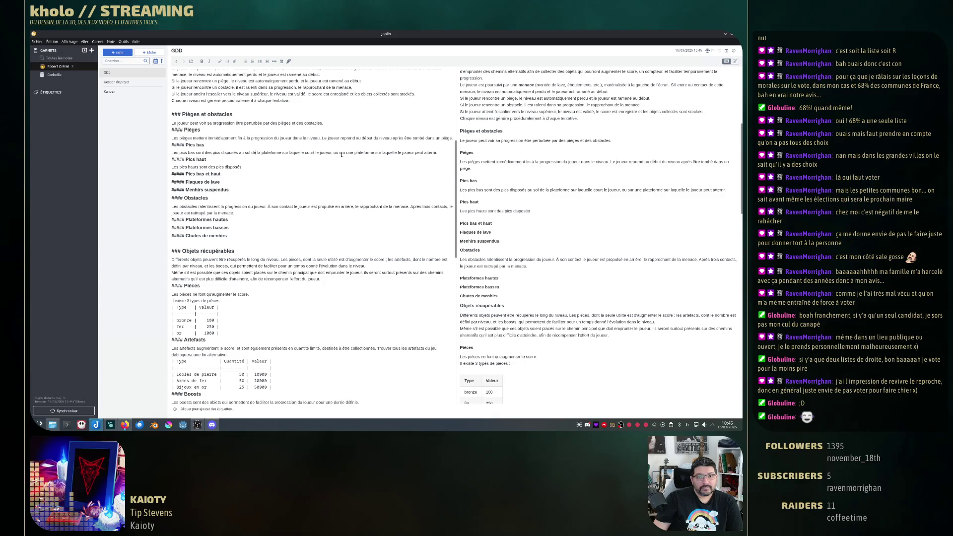
{"action": "type", "text": "au sol d'"}
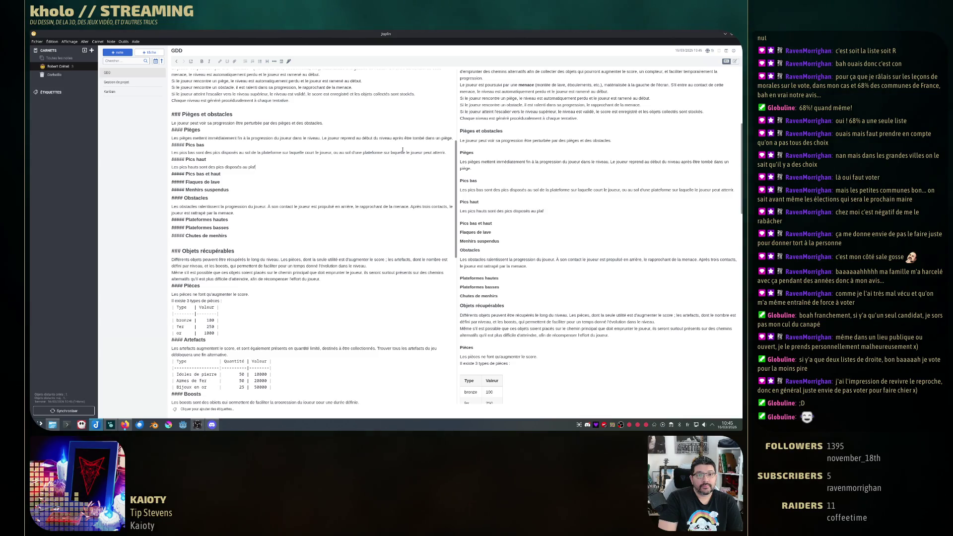
{"action": "type", "text": "nd"}
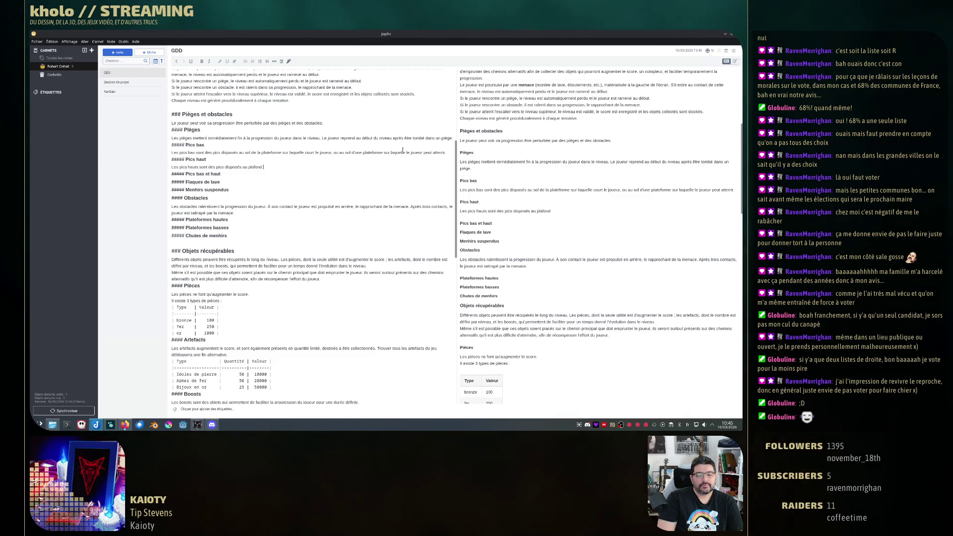
{"action": "type", "text": "-dessus du joueur."}
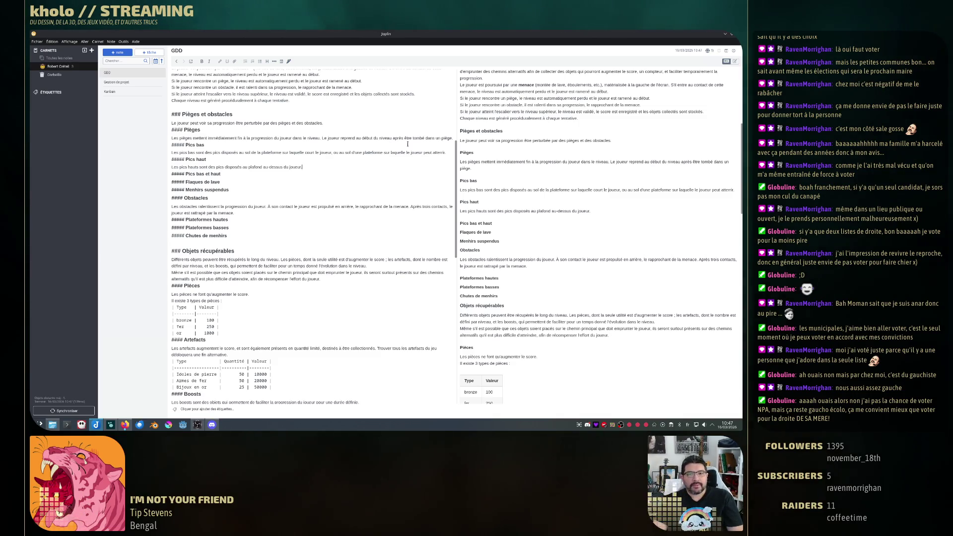
- Place the high spikes "au plafond au-dessus du joueur" and return to the end of the Pics bas line
{"action": "left_click", "coordinate": [447, 153]}
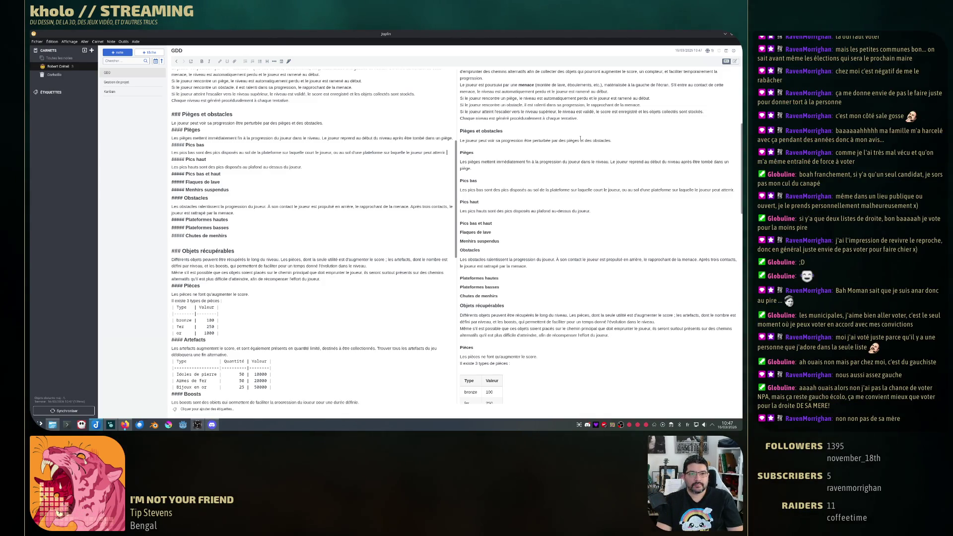
{"action": "type", "text": "Ce"}
- Append a sentence saying the player avoids low spikes with a jump over or a long jump
{"action": "key", "text": "Return"}
{"action": "type", "text": "Ces p"}
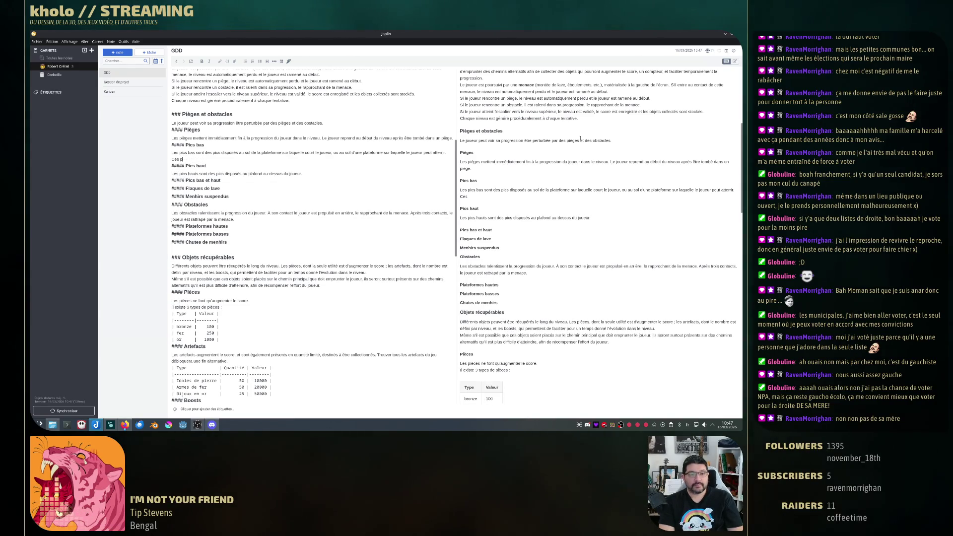
{"action": "key", "text": "BackSpace"}
{"action": "key", "text": "BackSpace"}
{"action": "key", "text": "BackSpace"}
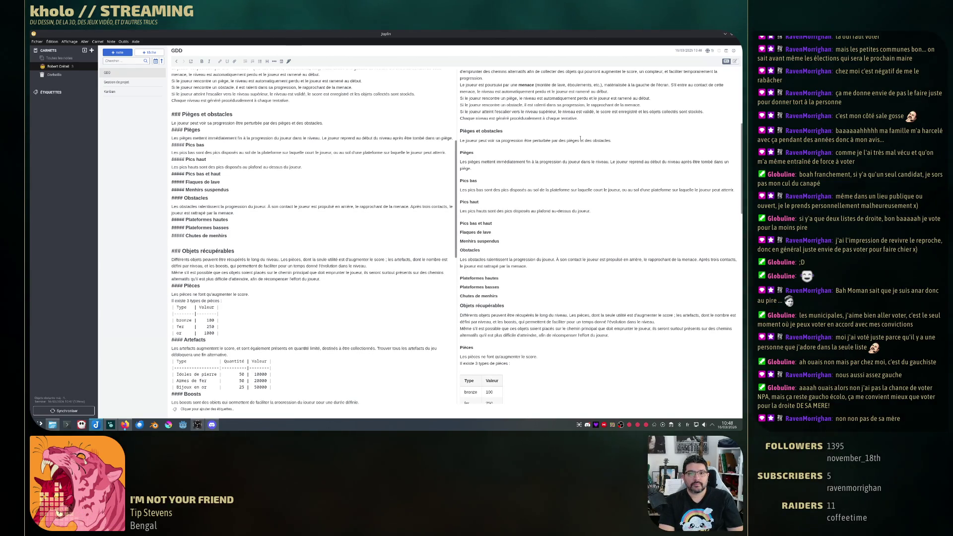
{"action": "type", "text": "joueur les évite en sautant par"}
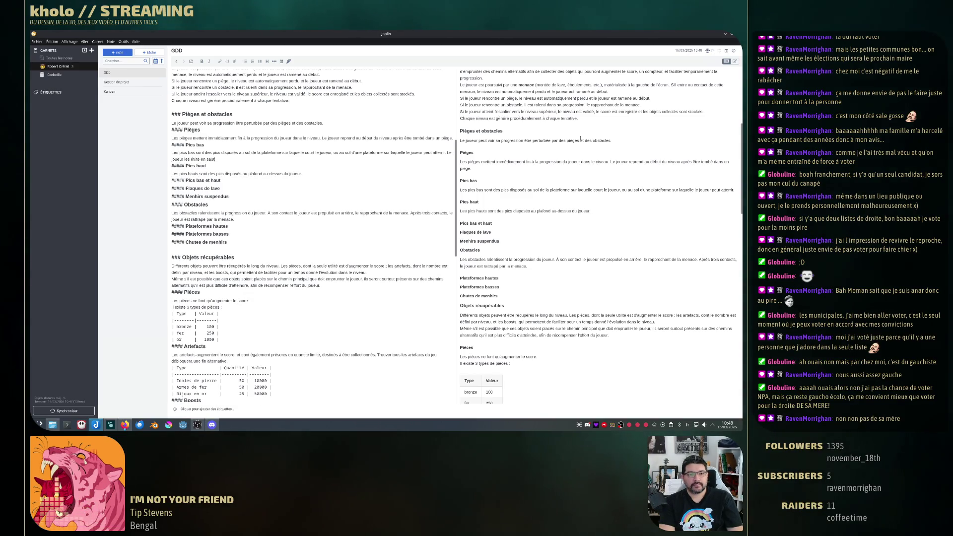
{"action": "type", "text": "-des"}
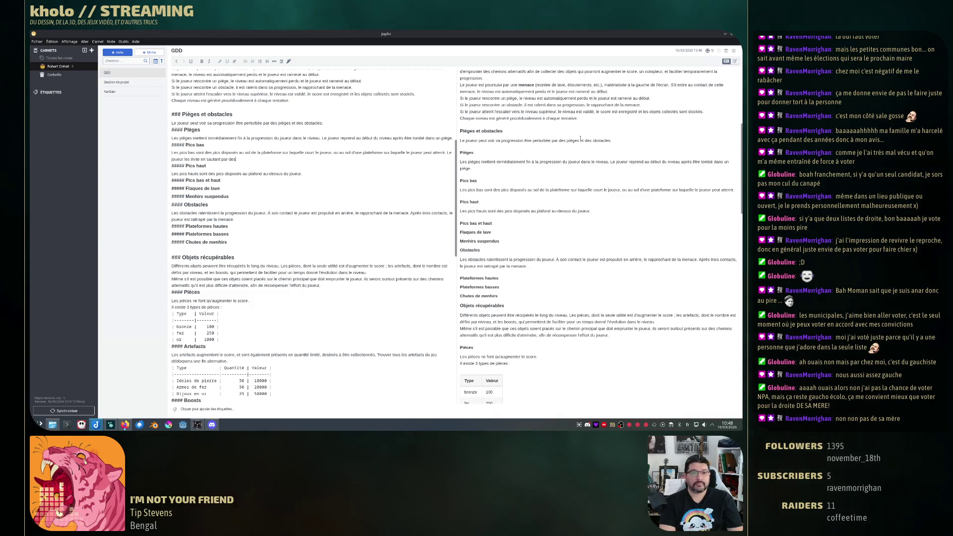
{"action": "type", "text": "sus (ou"}
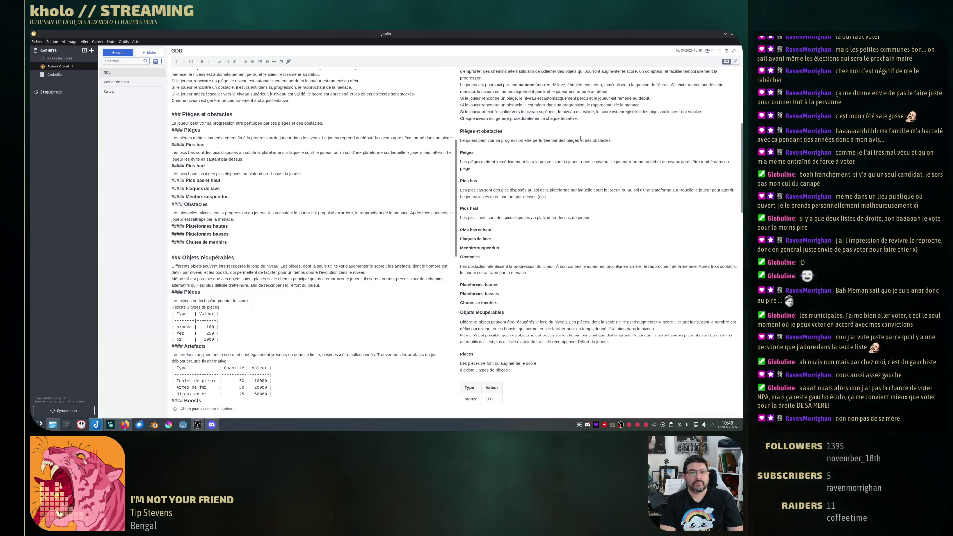
{"action": "key", "text": "BackSpace"}
{"action": "key", "text": "BackSpace"}
{"action": "key", "text": "BackSpace"}
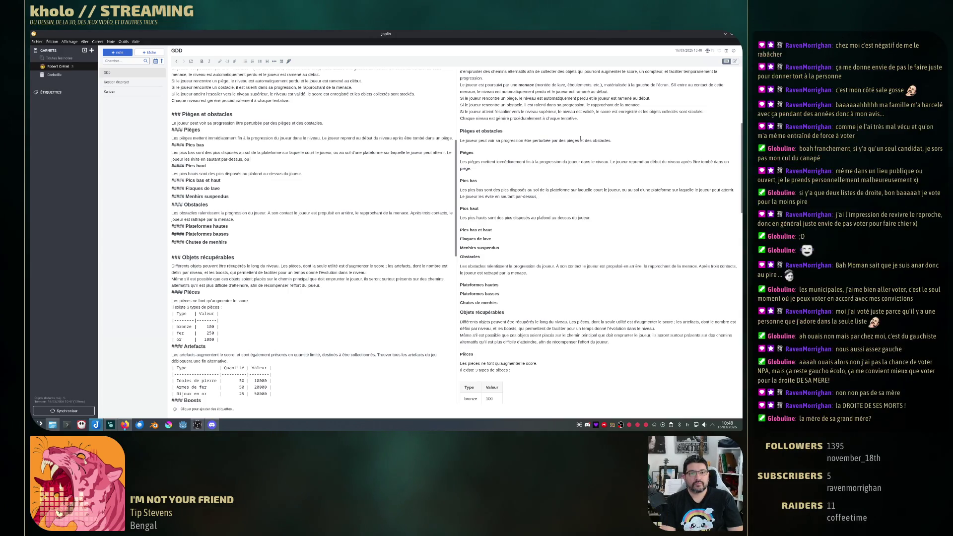
{"action": "type", "text": ", ou en prenant soin de faireun saut"}
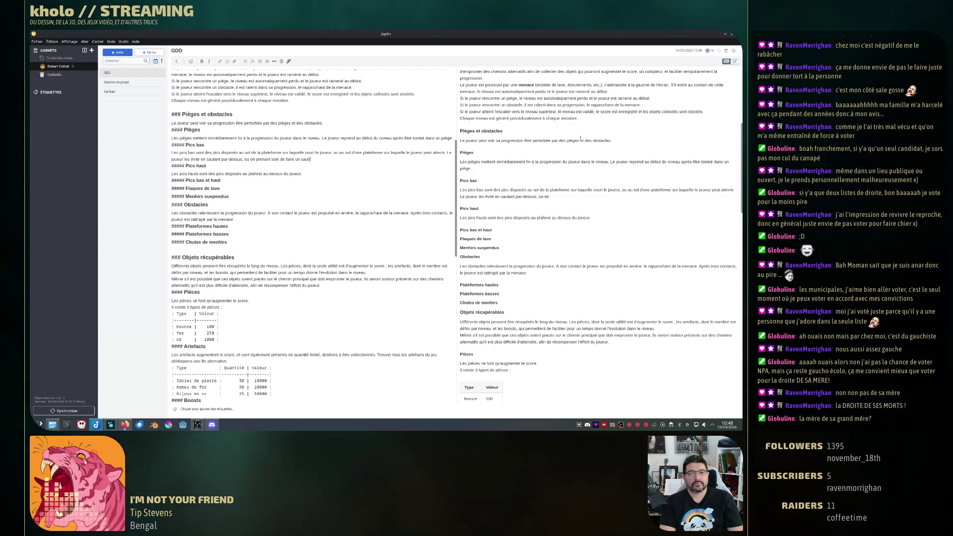
{"action": "type", "text": " long pour ne pas atten"}
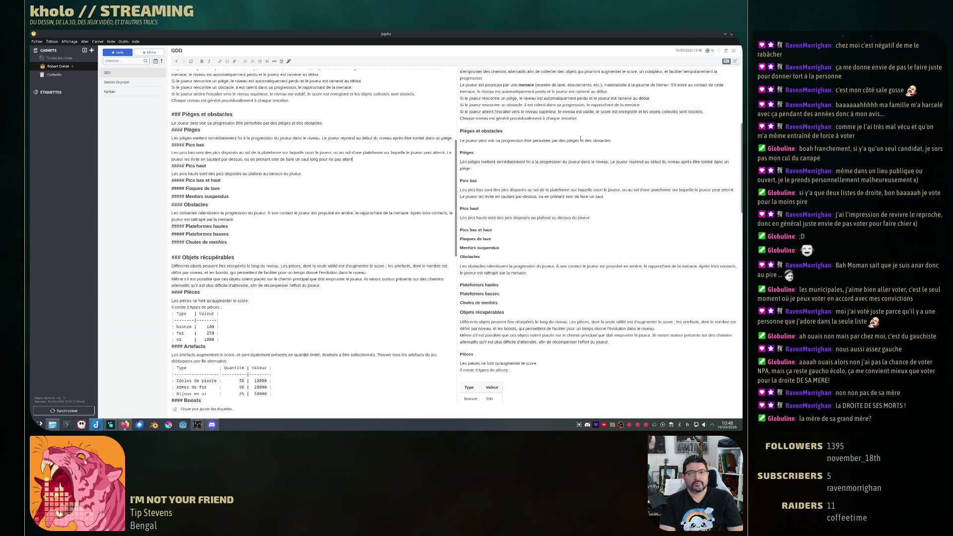
{"action": "type", "text": "."}
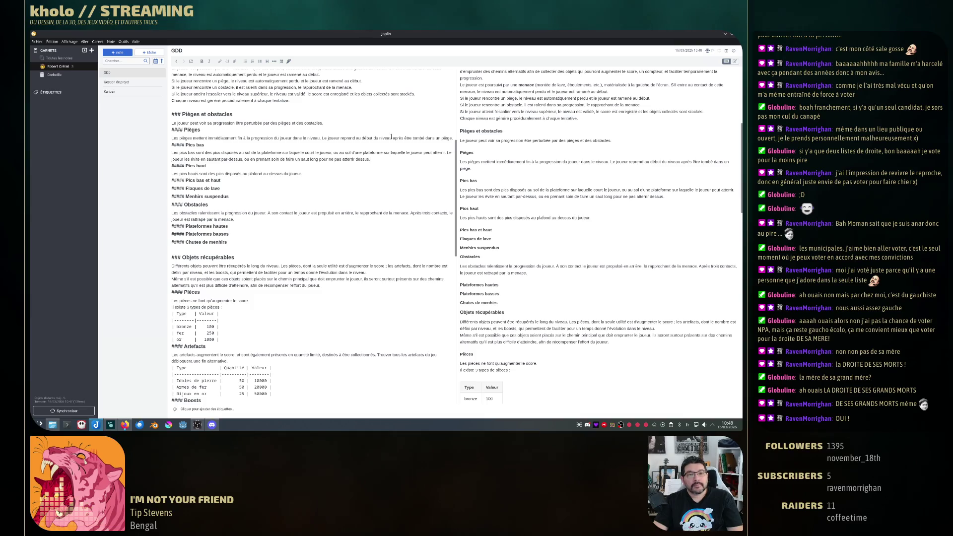
- End the Pics haut paragraph with "en ne sautant pas ou pas trop haut (saut court)." and add a line under Pics bas et haut
{"action": "left_click", "coordinate": [320, 172]}
{"action": "type", "text": "Le joueur les évite en ne"}
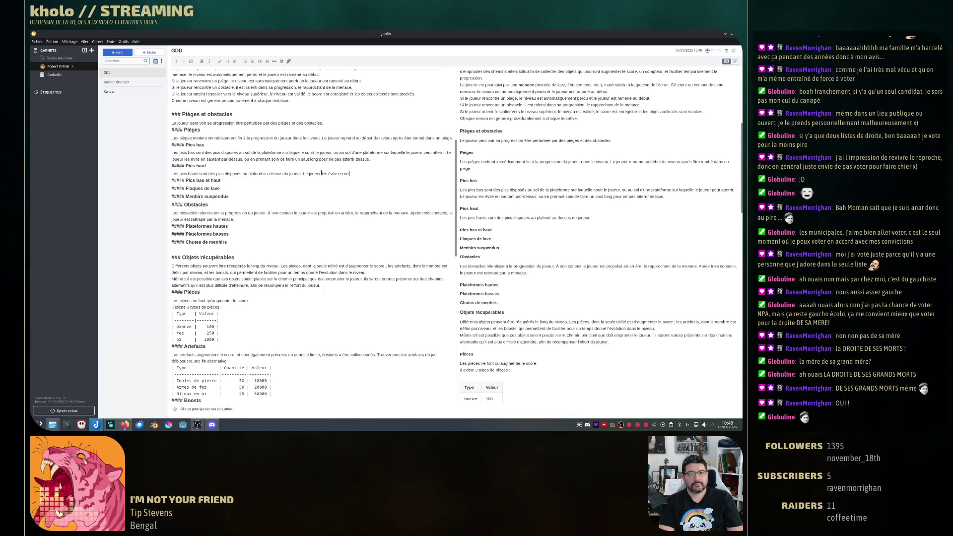
{"action": "type", "text": "sautant pas ou en "}
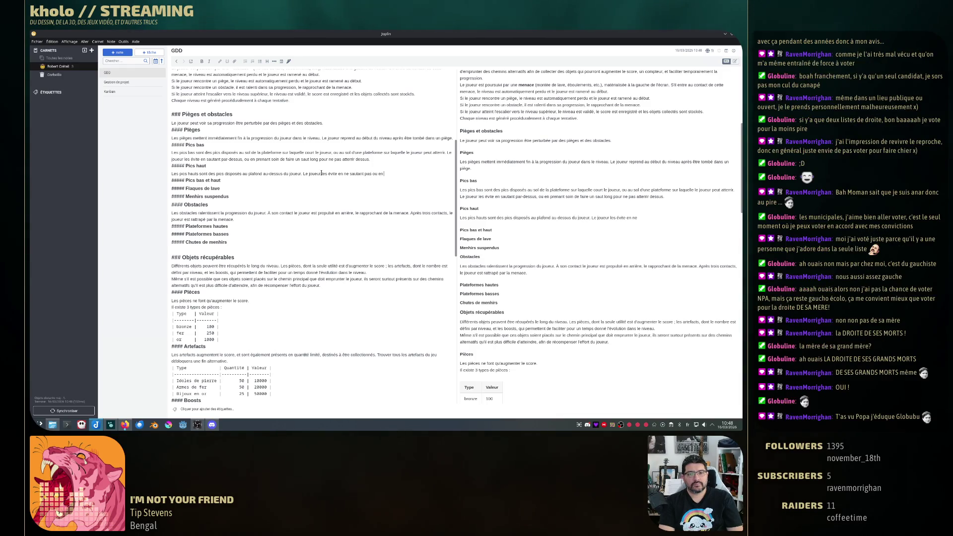
{"action": "type", "text": "ne faisant pas de"}
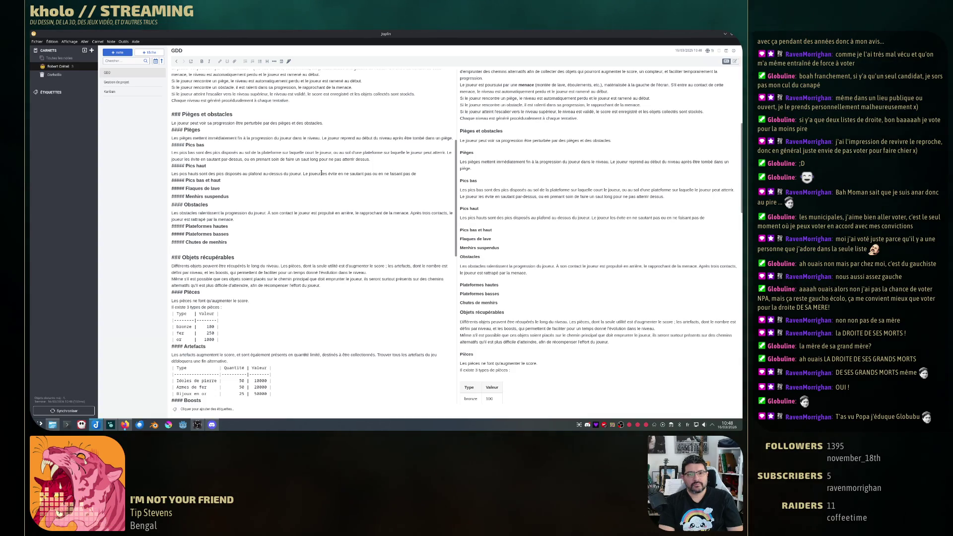
{"action": "key", "text": "BackSpace"}
{"action": "key", "text": "BackSpace"}
{"action": "key", "text": "BackSpace"}
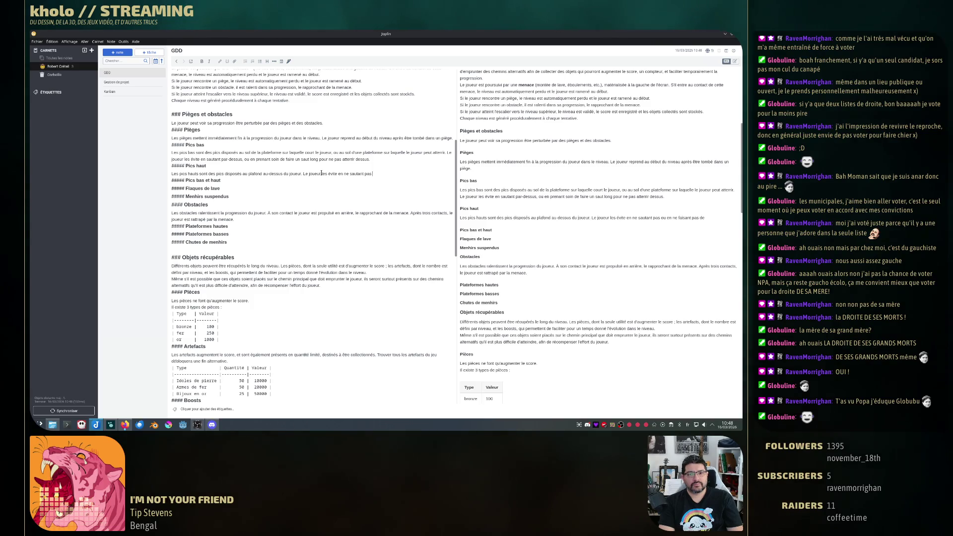
{"action": "type", "text": "ou pas trop"}
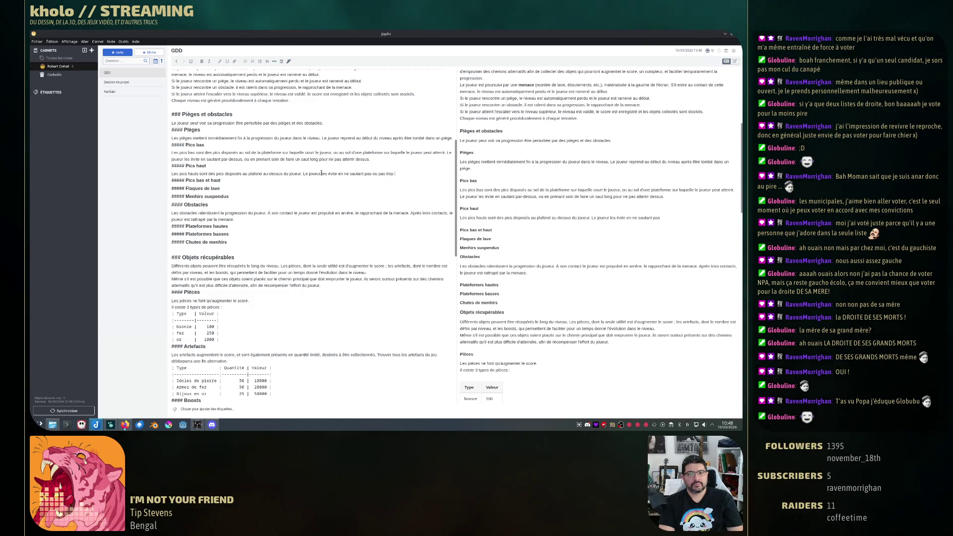
{"action": "type", "text": " haut (saut court)."}
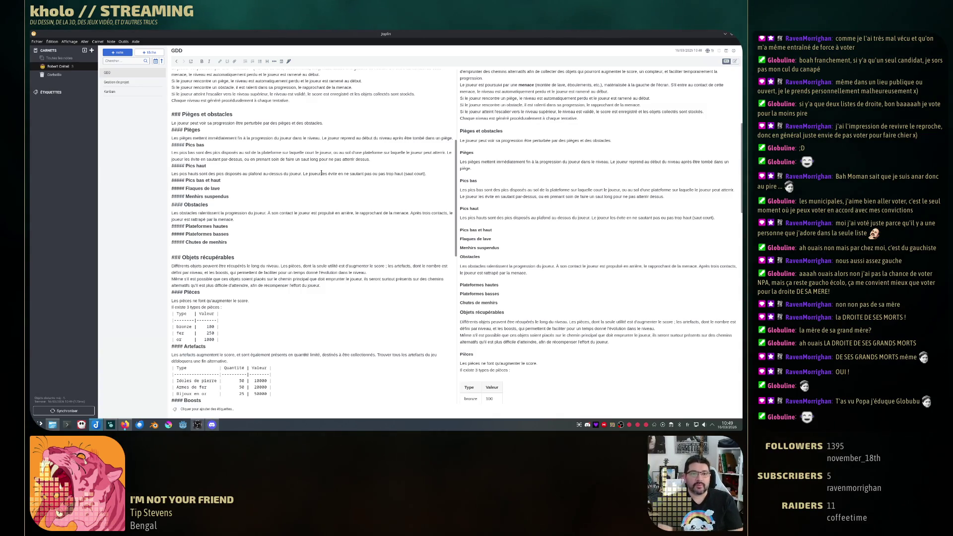
{"action": "key", "text": "Return"}
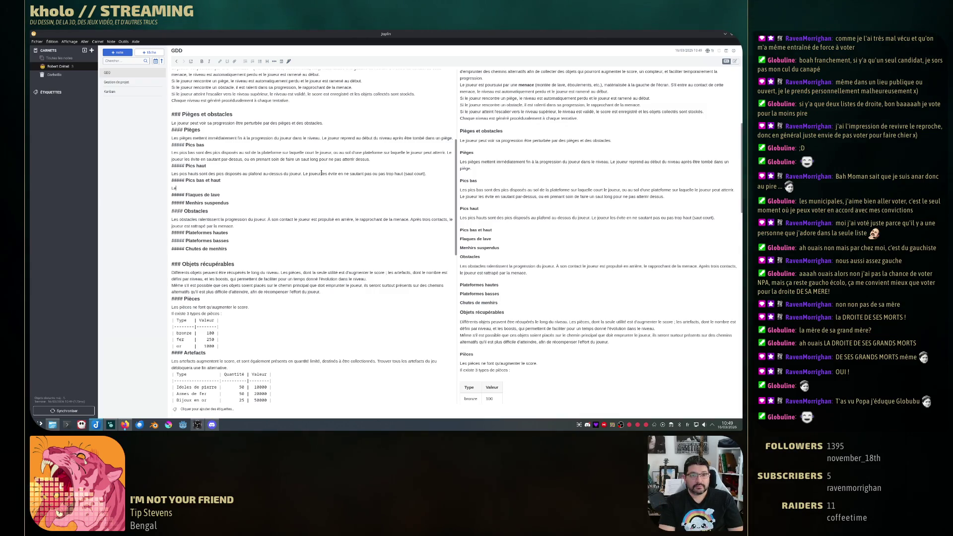
{"action": "type", "text": "Les pics"}
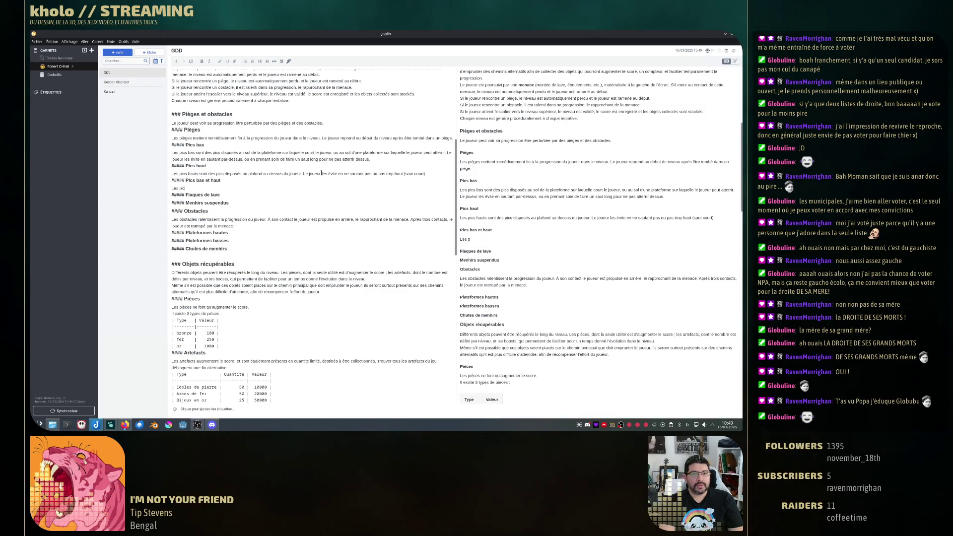
{"action": "type", "text": " bas et haut,"}
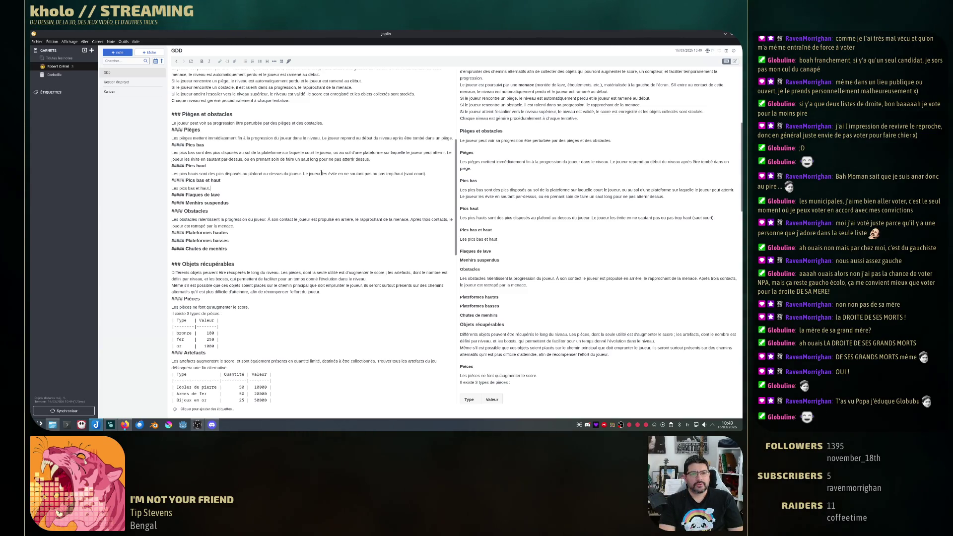
{"action": "key", "text": "BackSpace"}
{"action": "type", "text": " sont des pics "}
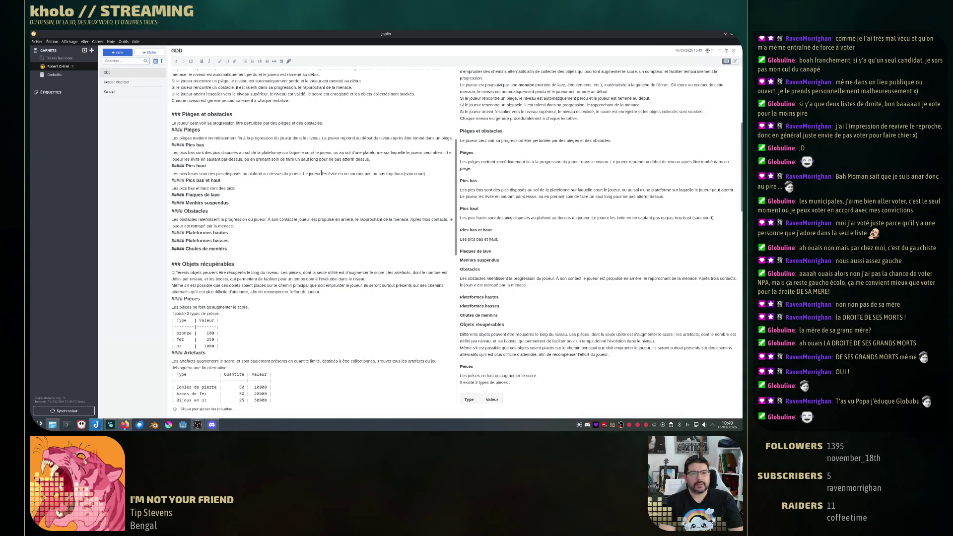
{"action": "type", "text": "disposés"}
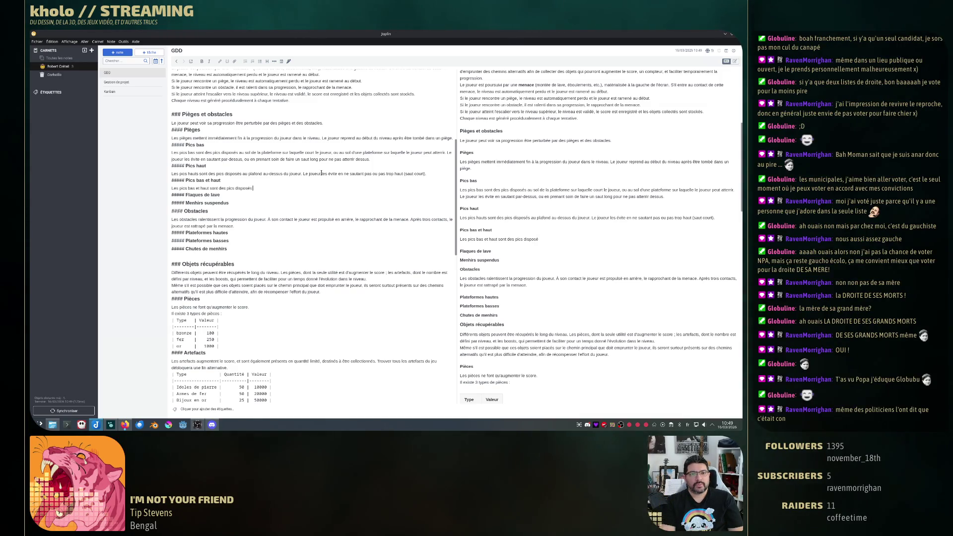
{"action": "type", "text": " au sol et au p"}
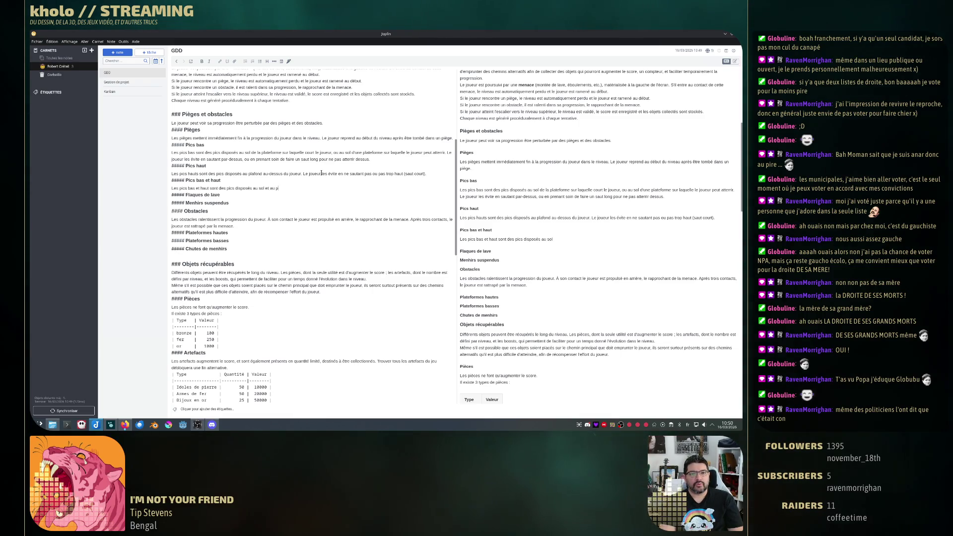
{"action": "type", "text": "lafond"}
{"action": "type", "text": "."}
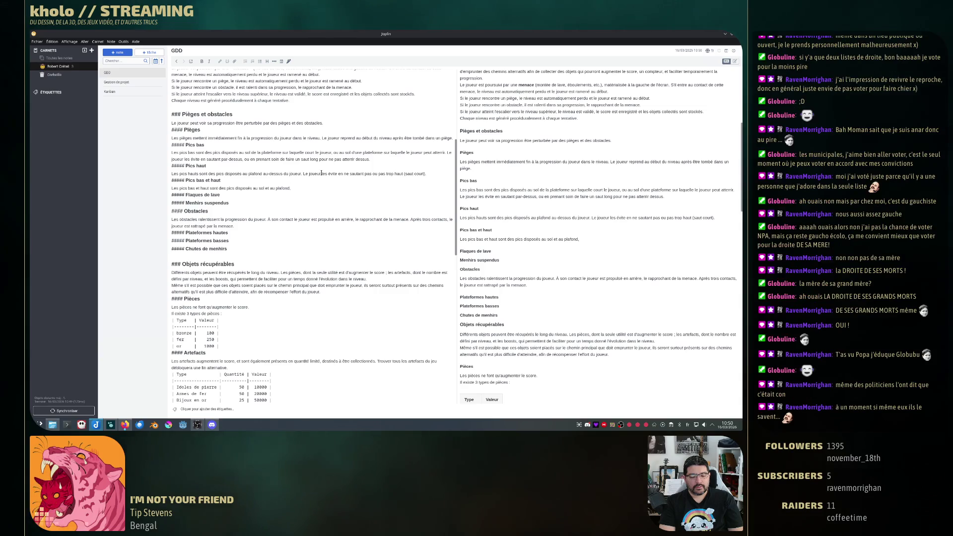
{"action": "type", "text": " Ils"}
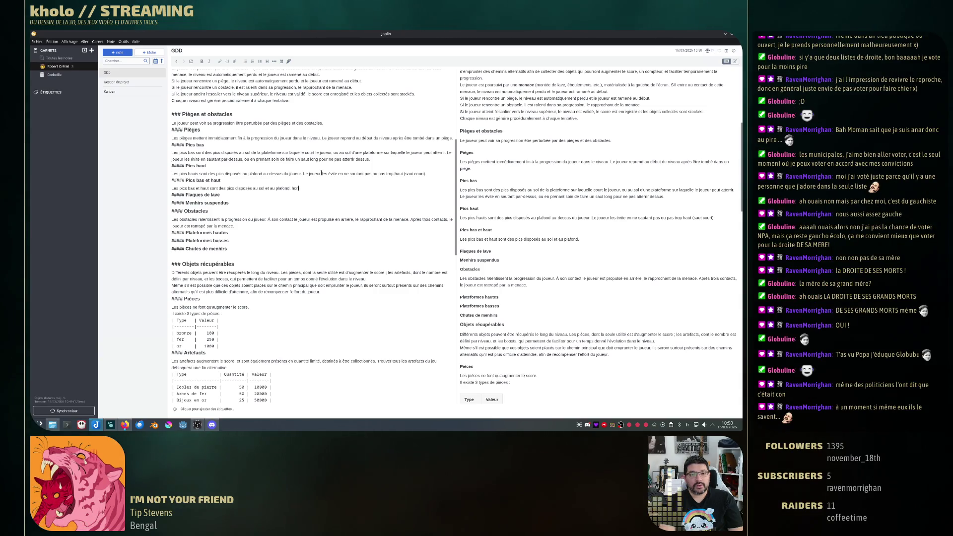
{"action": "type", "text": "orizontalement à"}
{"action": "type", "text": " même"}
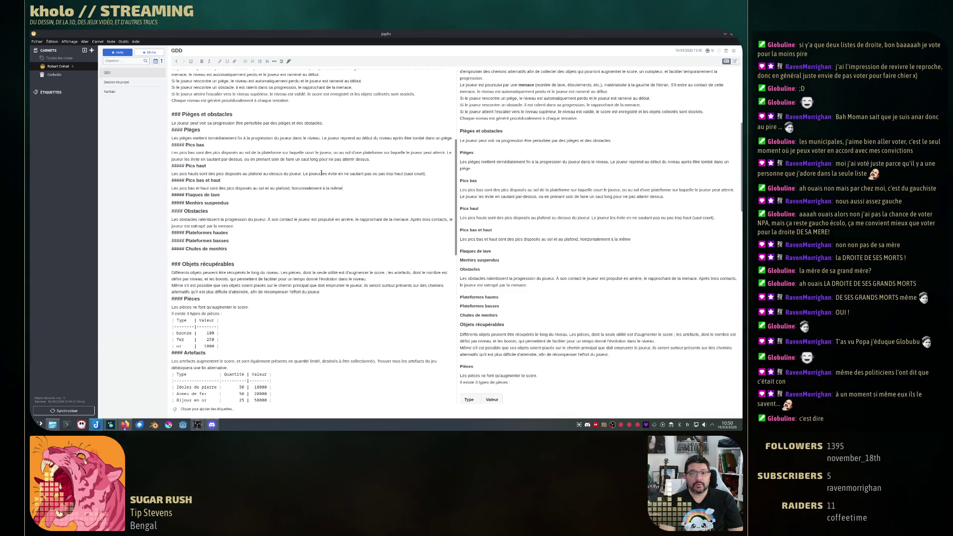
- Describe Pics bas et haut as spikes on both floor and ceiling at the same horizontal spot
{"action": "key", "text": "BackSpace"}
{"action": "key", "text": "BackSpace"}
{"action": "key", "text": "BackSpace"}
{"action": "key", "text": "BackSpace"}
{"action": "key", "text": "BackSpace"}
{"action": "type", "text": "u même endroit."}
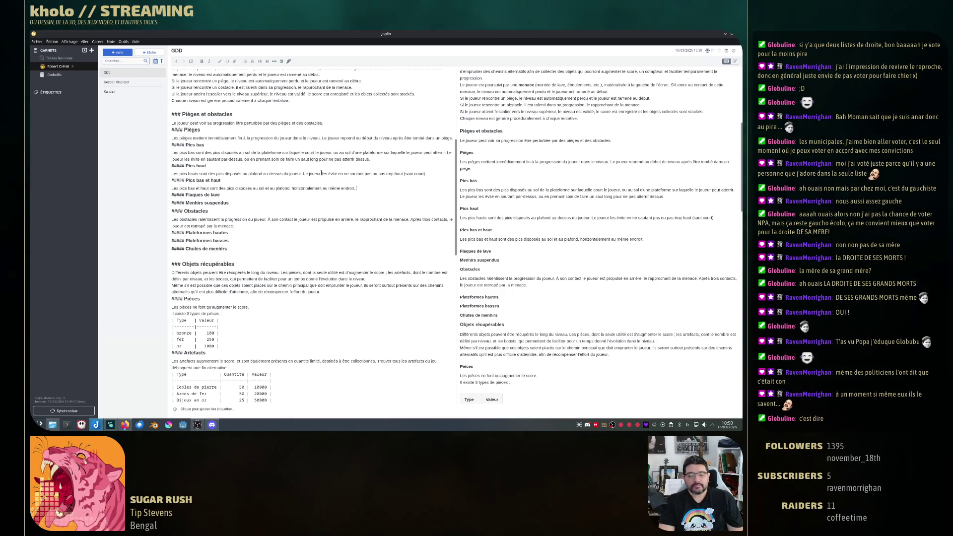
{"action": "type", "text": " Le joueur les"}
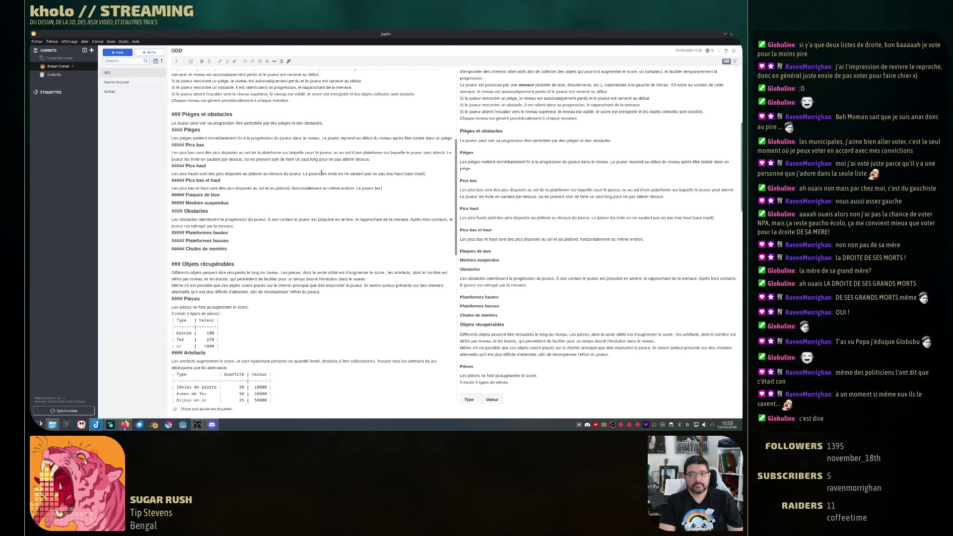
{"action": "type", "text": " évite en faisant un saut"}
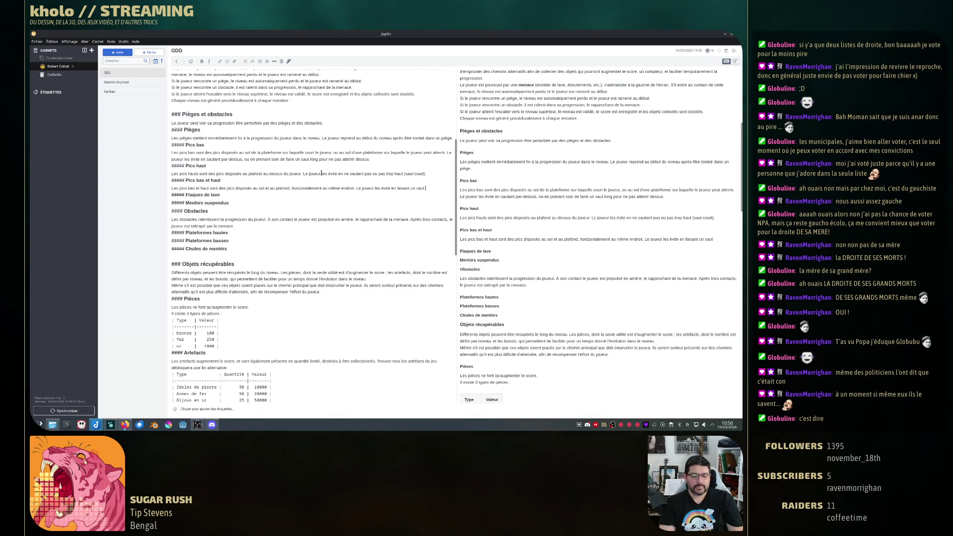
{"action": "type", "text": " mesuré"}
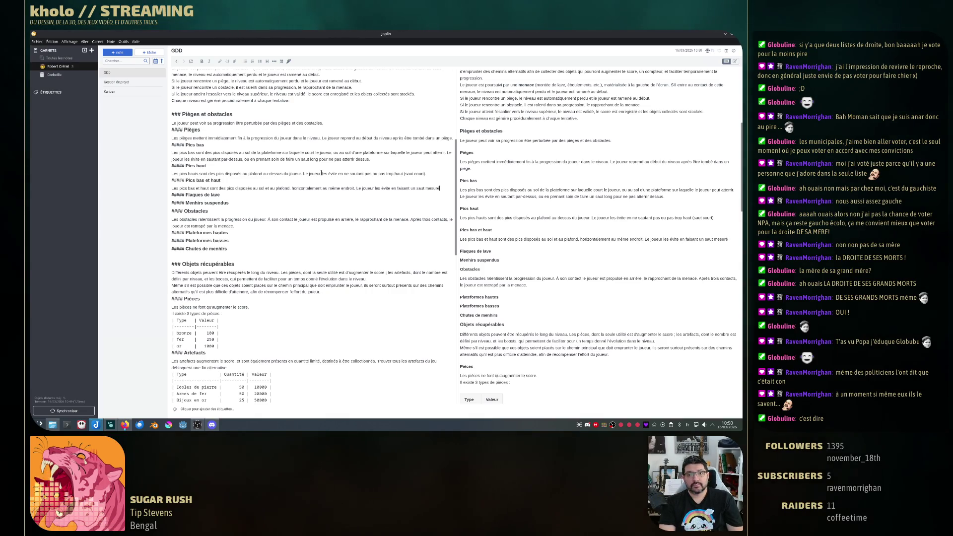
{"action": "type", "text": " pour pouvoir passer au de"}
- Add that a measured jump clears floor spikes without hitting ceiling ones, then add a line under Flaques de lave
{"action": "key", "text": "BackSpace"}
{"action": "key", "text": "BackSpace"}
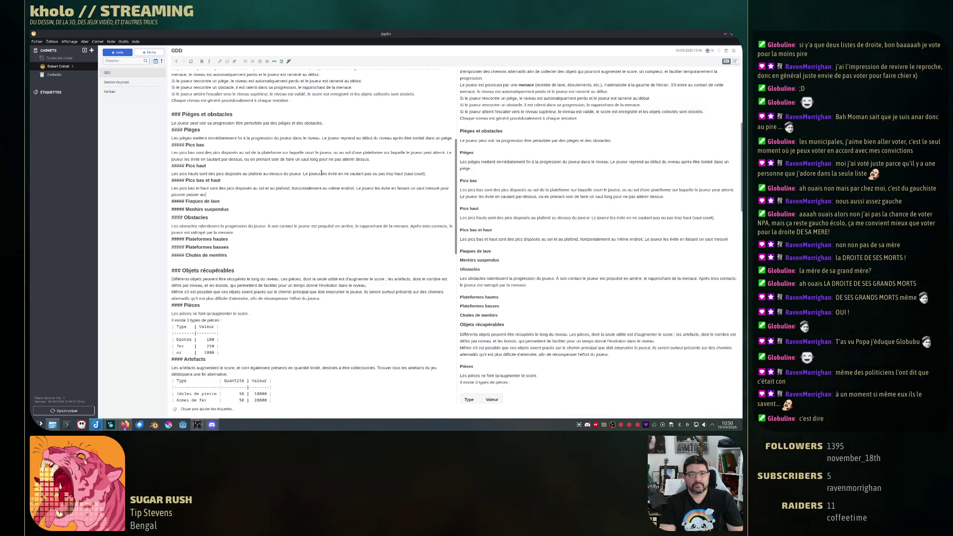
{"action": "type", "text": "des pics au sol."}
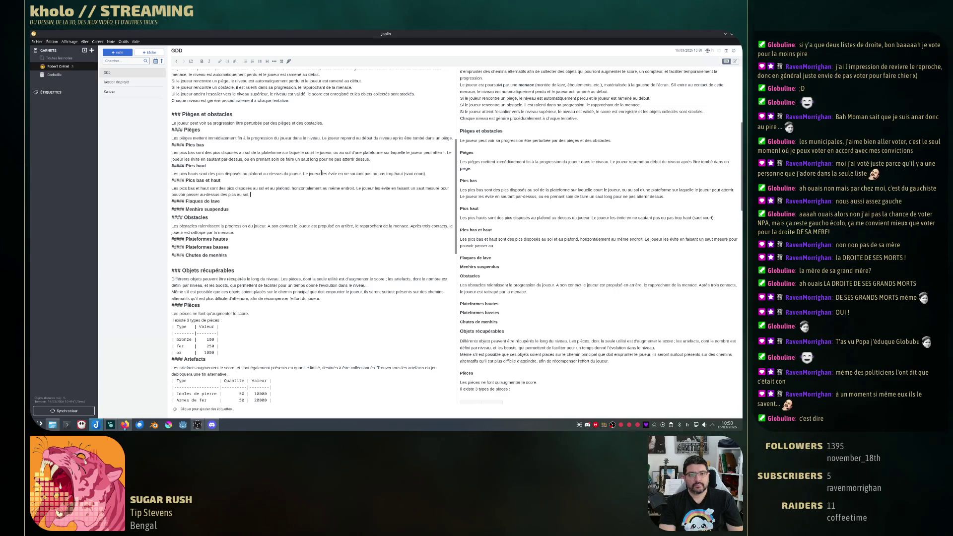
{"action": "type", "text": " au sol, mais"}
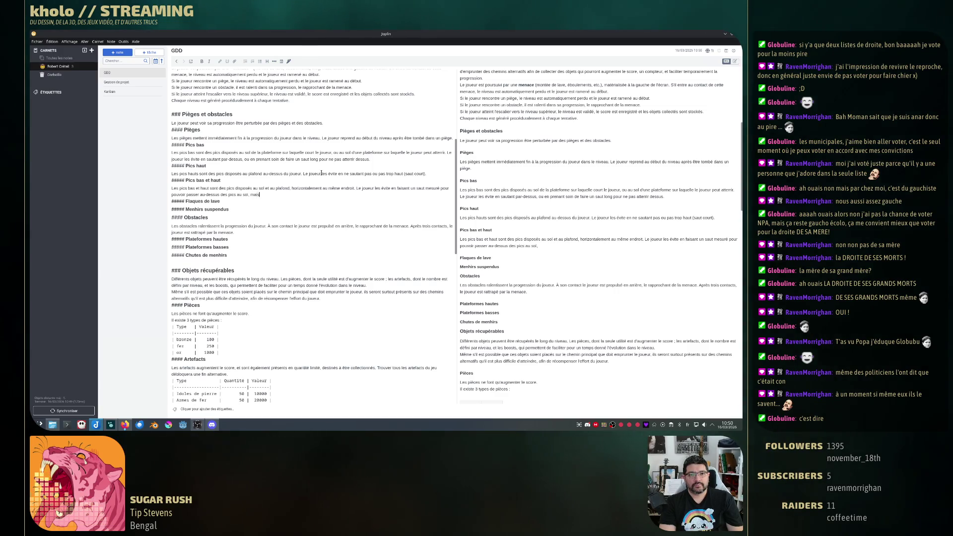
{"action": "type", "text": " pas"}
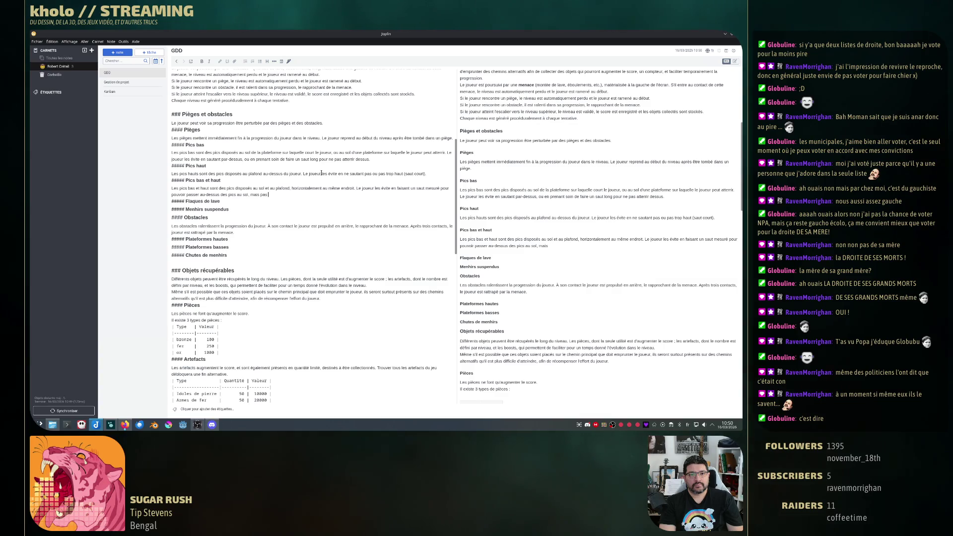
{"action": "type", "text": " trop pour ne p"}
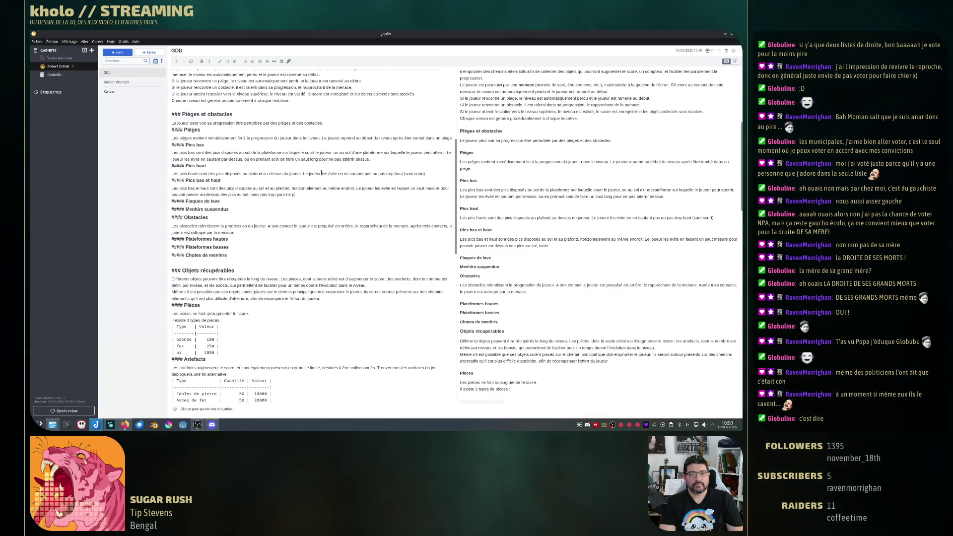
{"action": "type", "text": "as"}
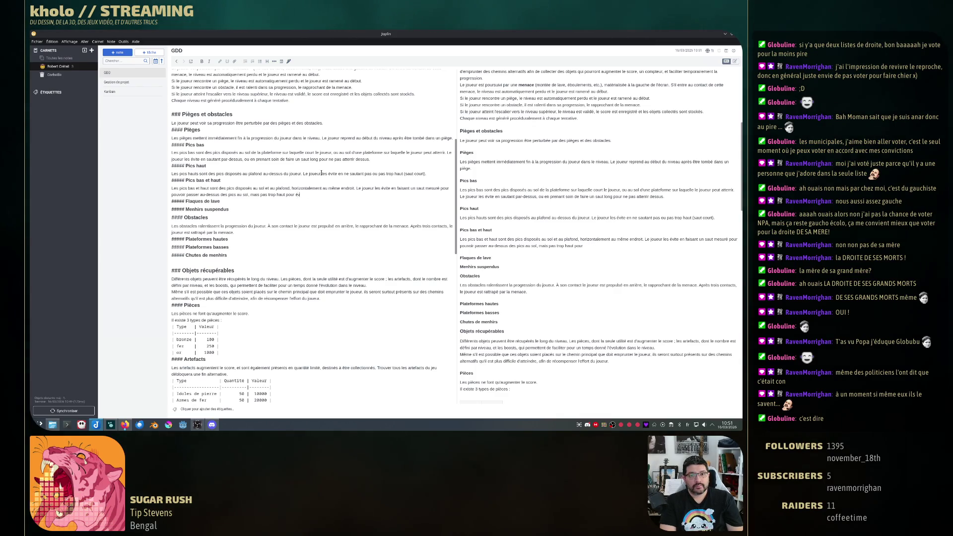
{"action": "type", "text": "eux au plafond."}
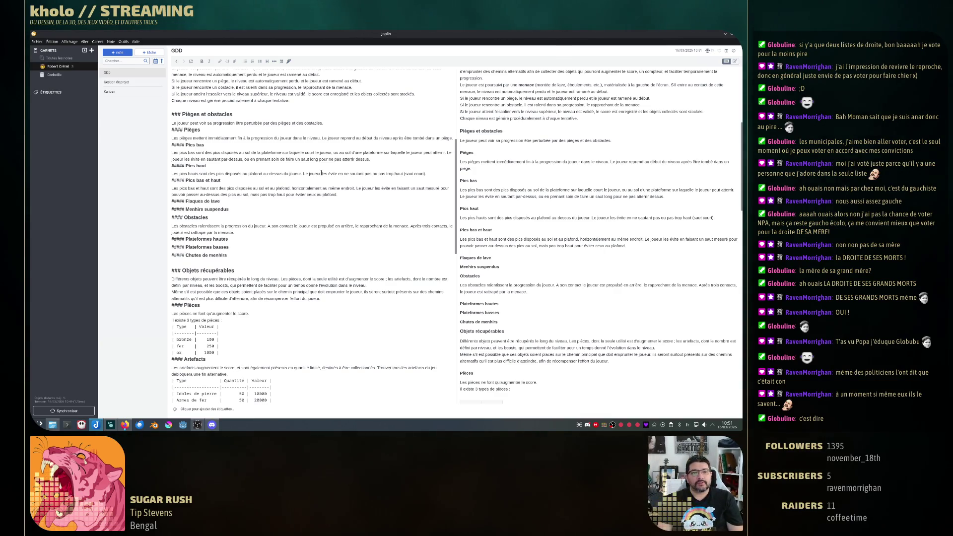
{"action": "key", "text": "Return"}
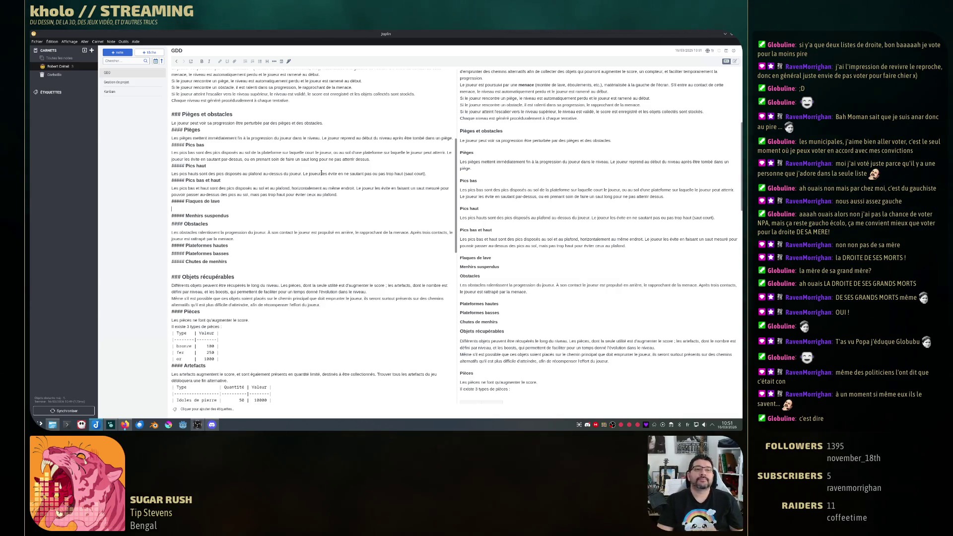
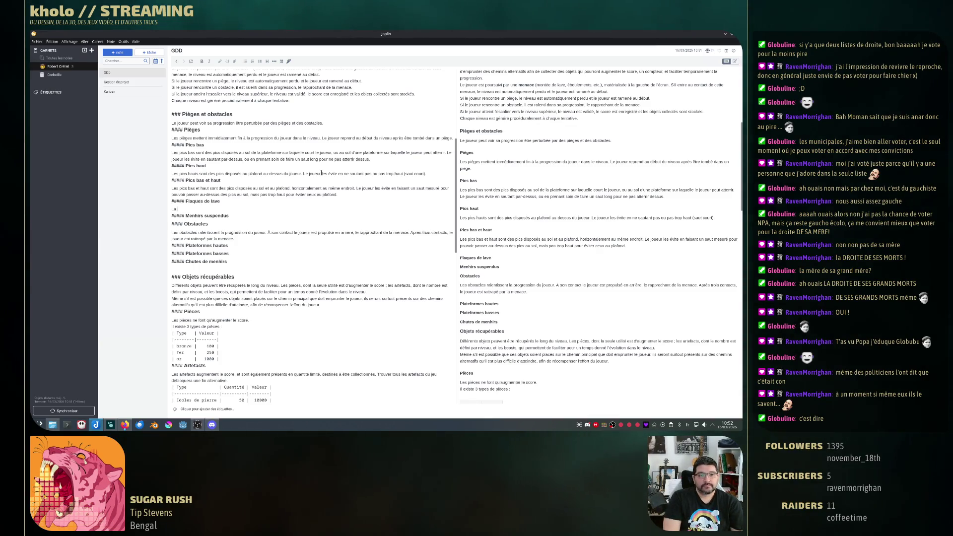
{"action": "type", "text": "La flaque"}
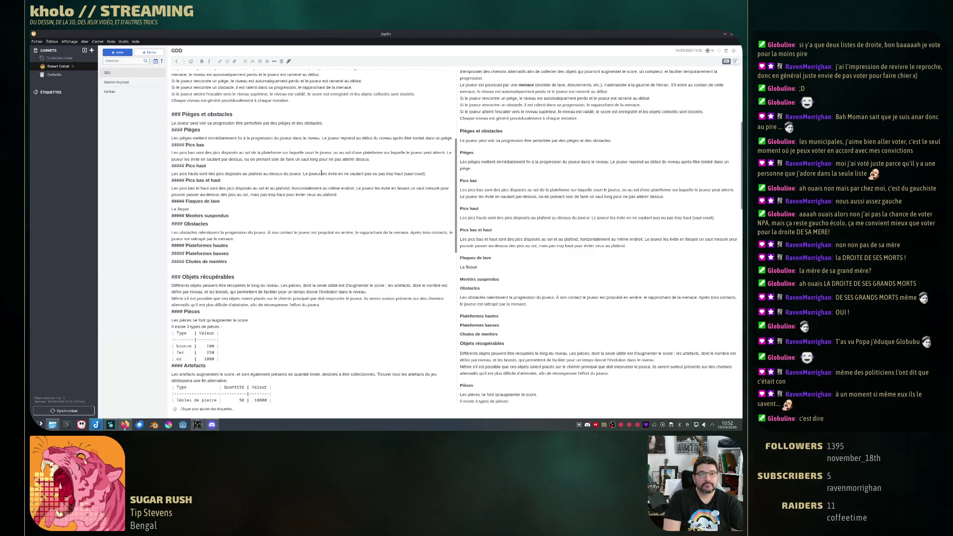
- Write that lava pools appear only when the affected zone nears the player, rewording as needed
{"action": "key", "text": "BackSpace"}
{"action": "key", "text": "BackSpace"}
{"action": "key", "text": "BackSpace"}
{"action": "type", "text": "es f"}
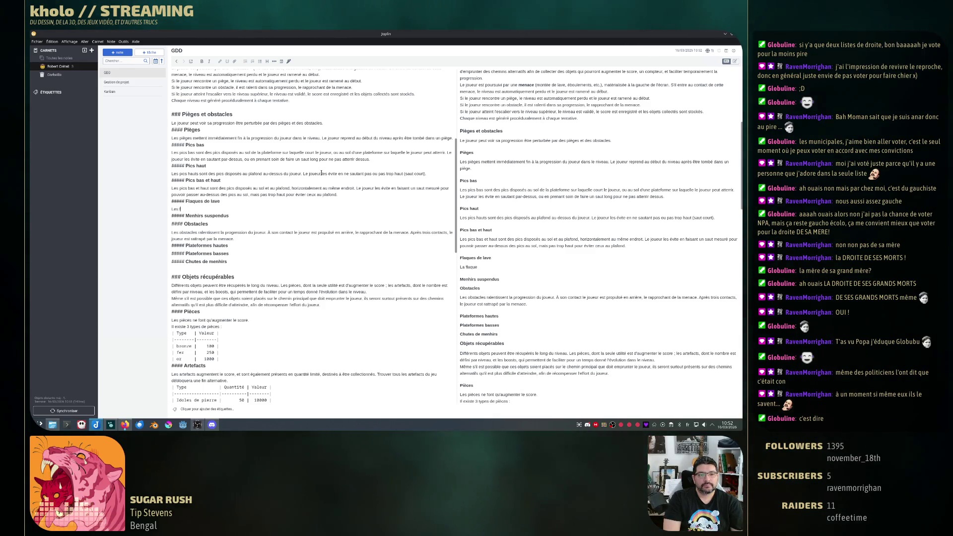
{"action": "type", "text": "laques de lave"}
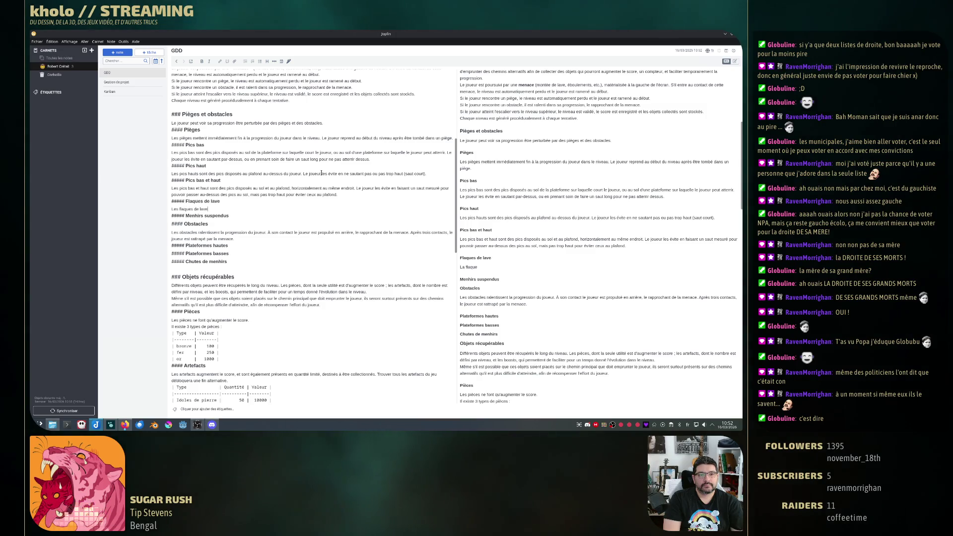
{"action": "type", "text": " ne sont pas "}
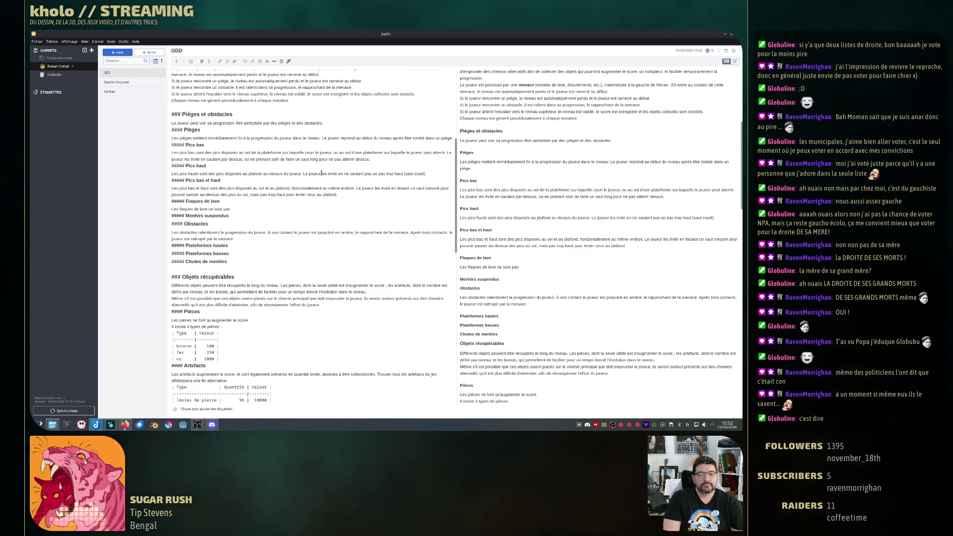
{"action": "type", "text": "immédiatement"}
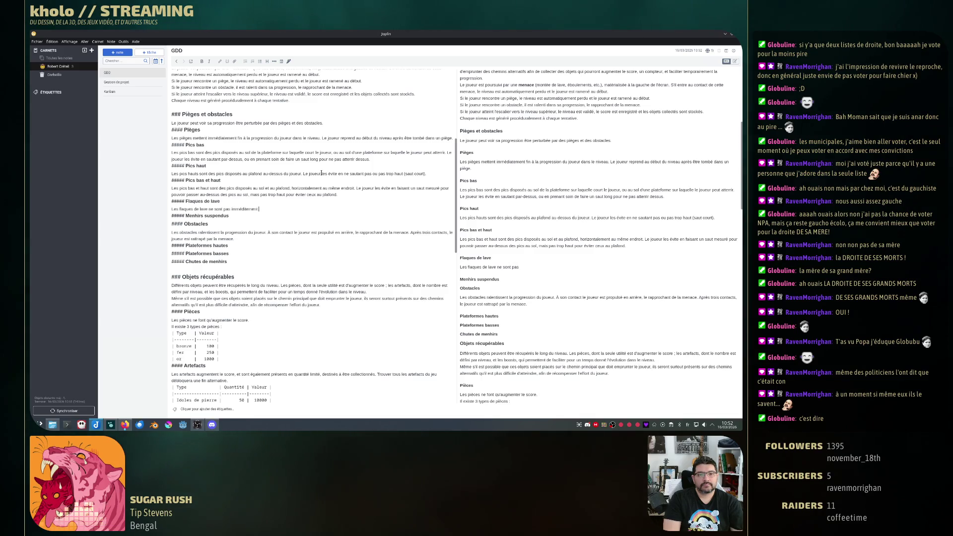
{"action": "type", "text": " présentes "}
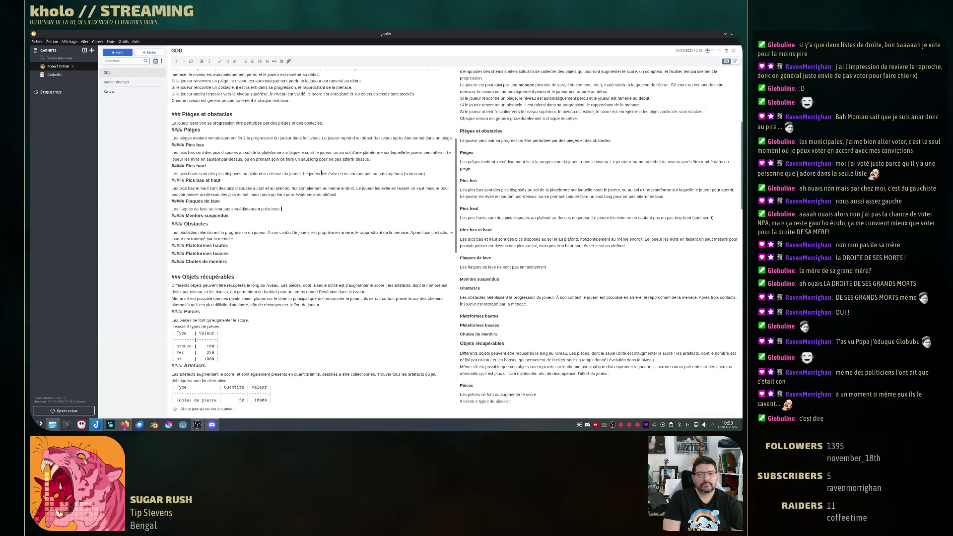
{"action": "type", "text": "lorsqu"}
{"action": "key", "text": "ctrl+BackSpace"}
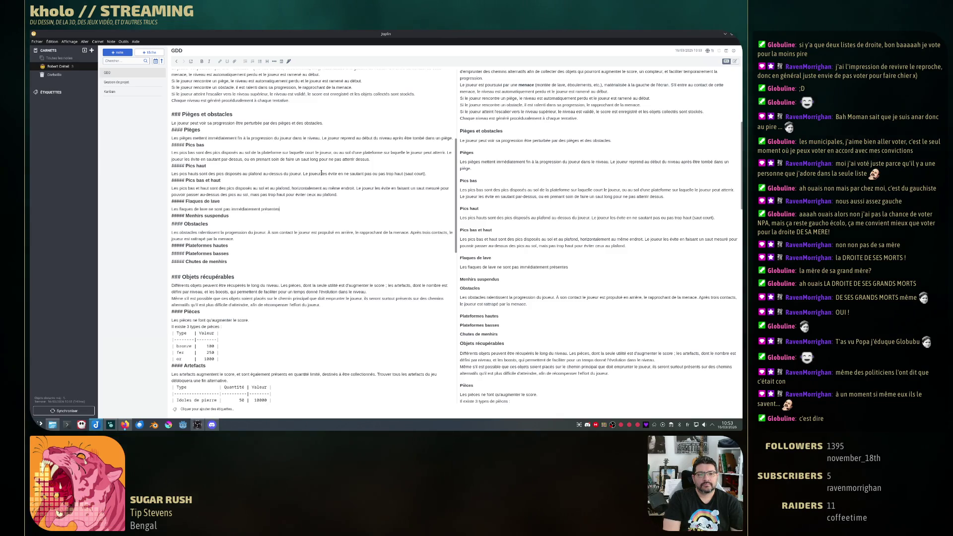
{"action": "type", "text": "lorsque la"}
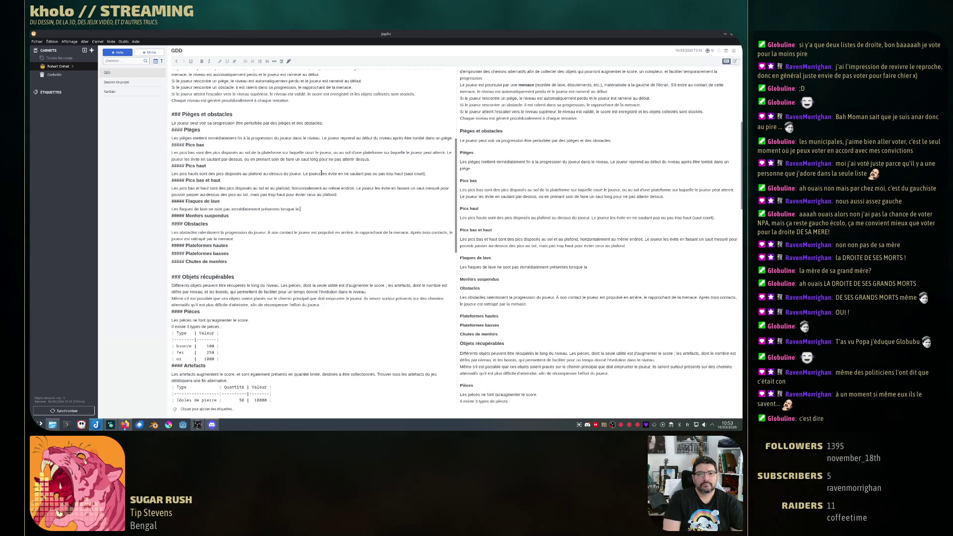
{"action": "type", "text": " zone"}
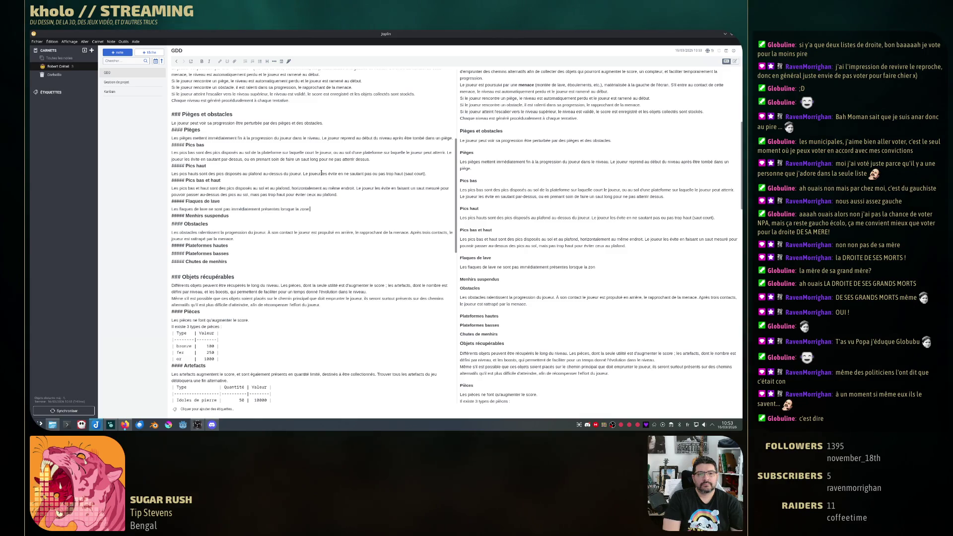
{"action": "type", "text": " concernée a"}
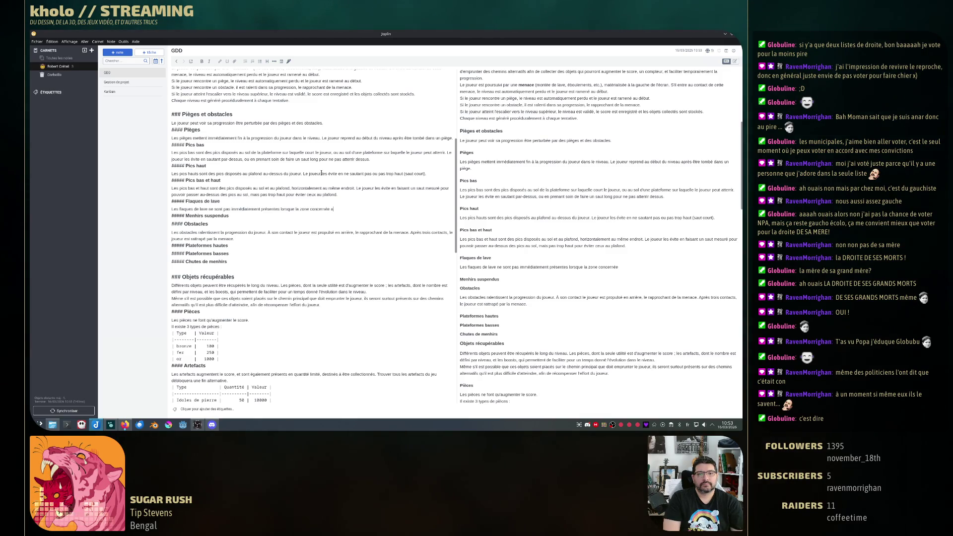
{"action": "type", "text": "pparaît à l'écran. Elles"}
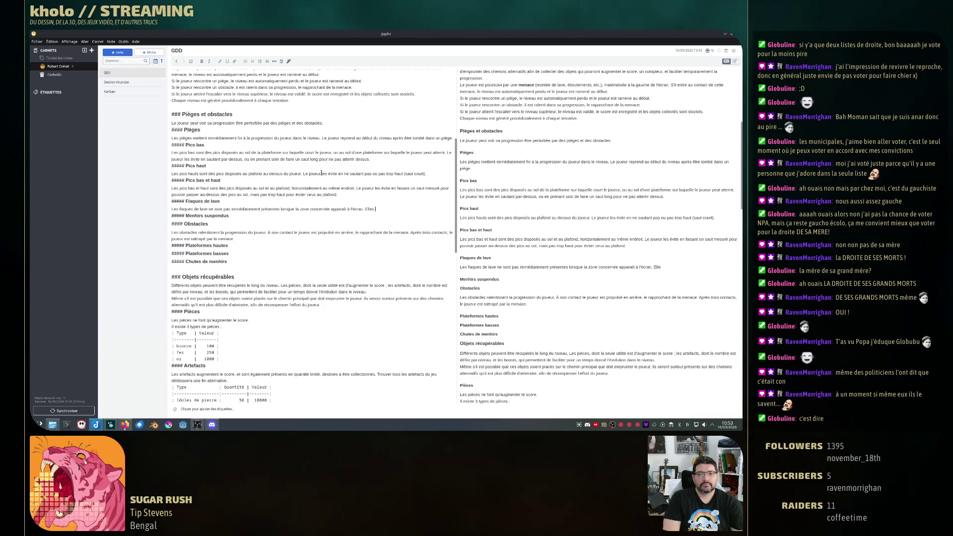
{"action": "key", "text": "BackSpace"}
{"action": "key", "text": "BackSpace"}
{"action": "key", "text": "BackSpace"}
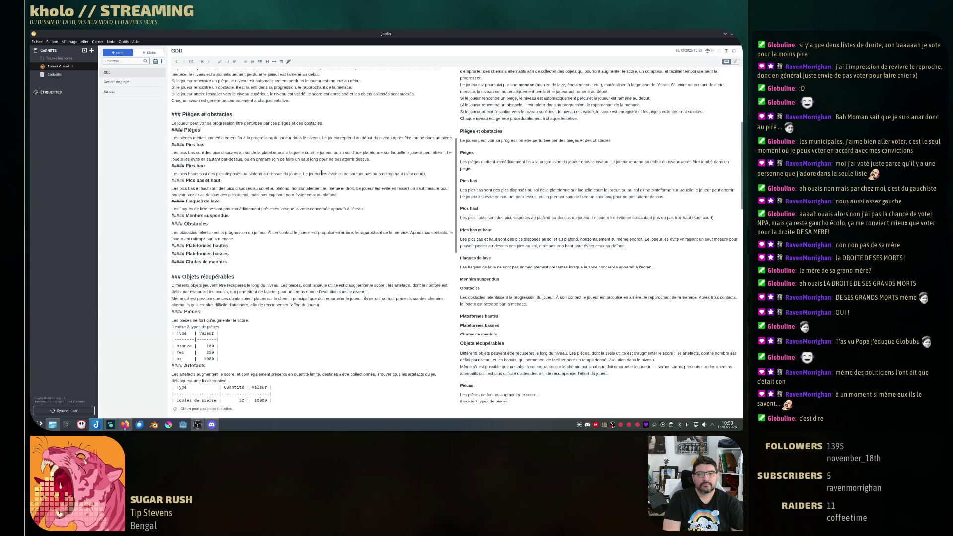
{"action": "type", "text": "Ilne fla"}
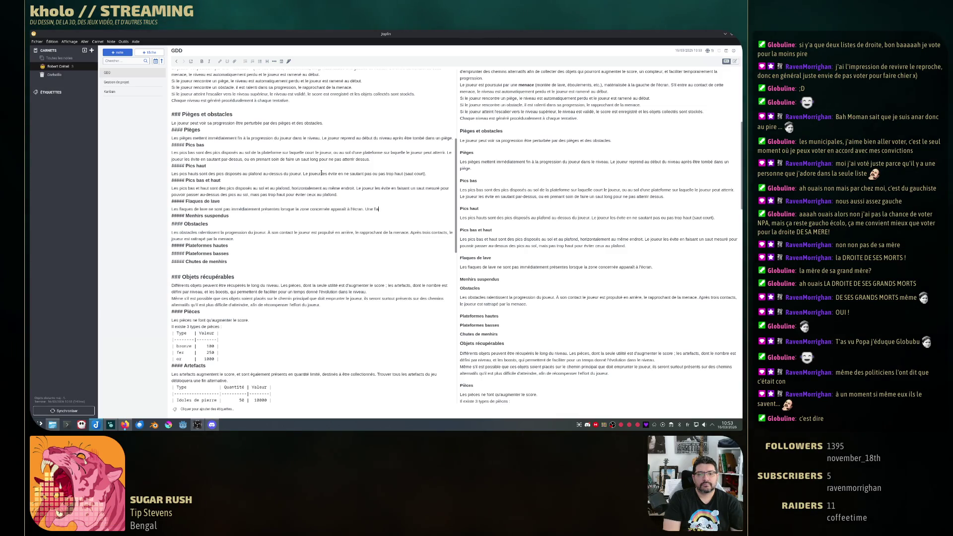
{"action": "type", "text": "pparaît lorsque la"}
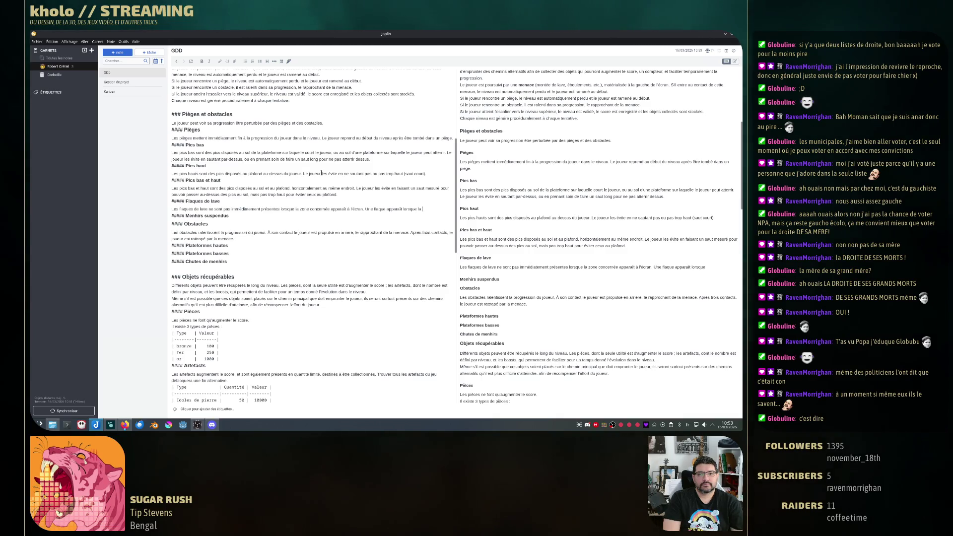
{"action": "type", "text": " e"}
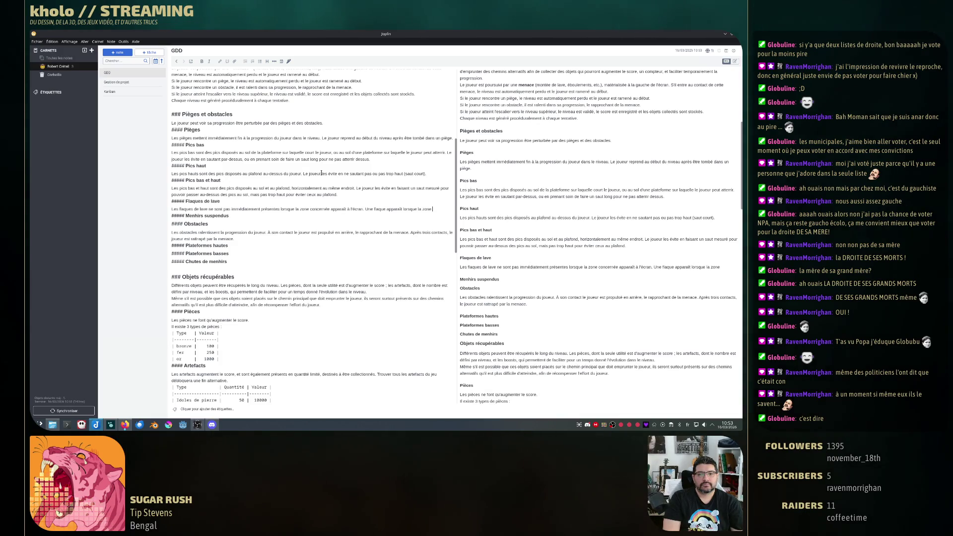
{"action": "type", "text": "ernée"}
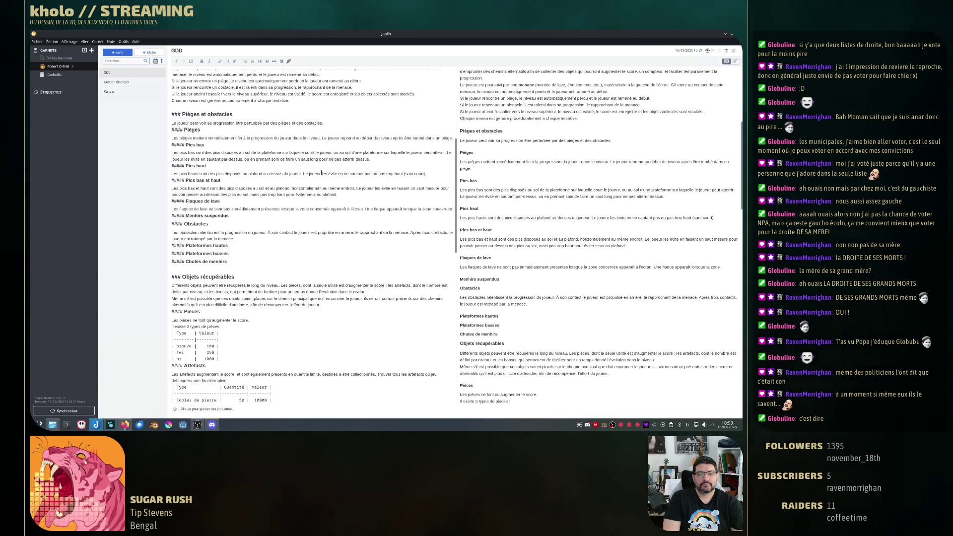
{"action": "key", "text": "ctrl+BackSpace"}
{"action": "type", "text": "affectée"}
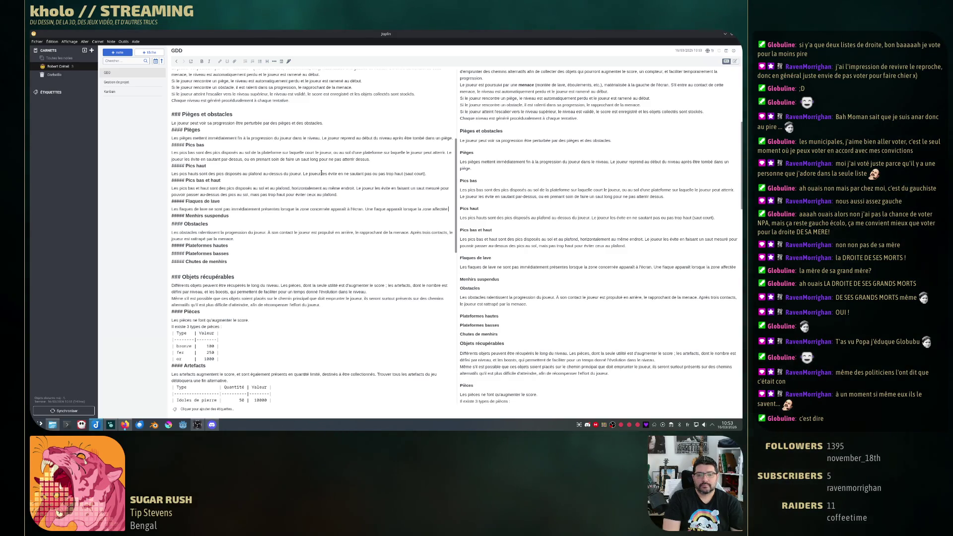
{"action": "type", "text": " se t"}
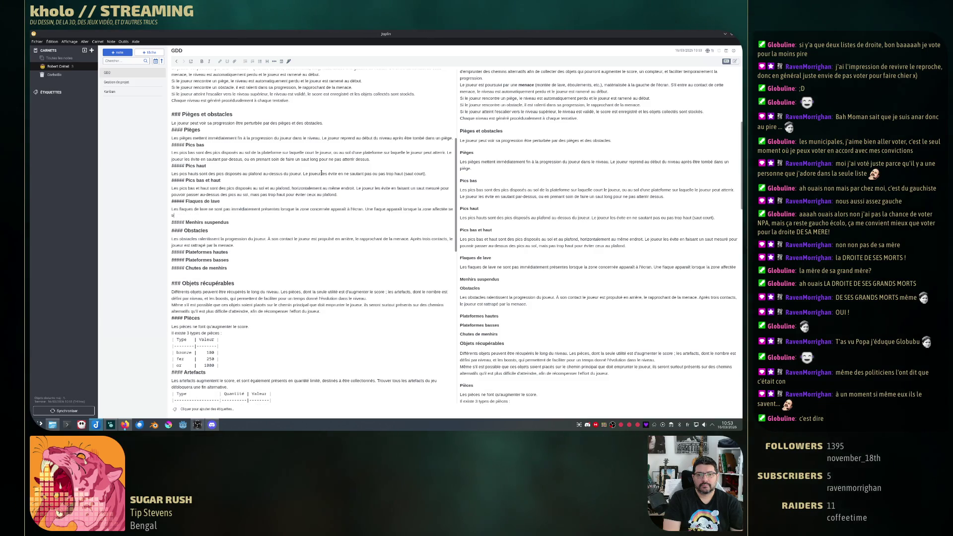
{"action": "type", "text": "rouve près du joueur."}
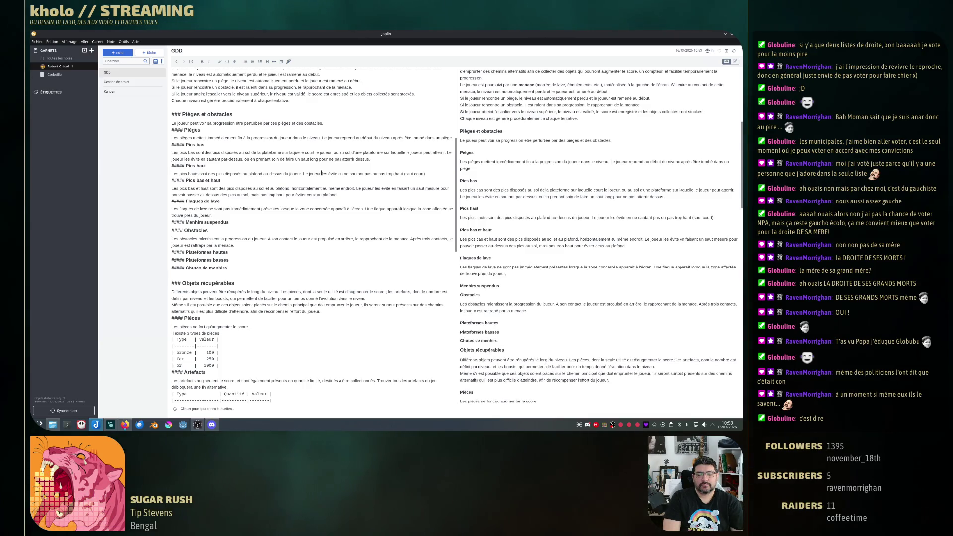
{"action": "type", "text": " résultant d'u"}
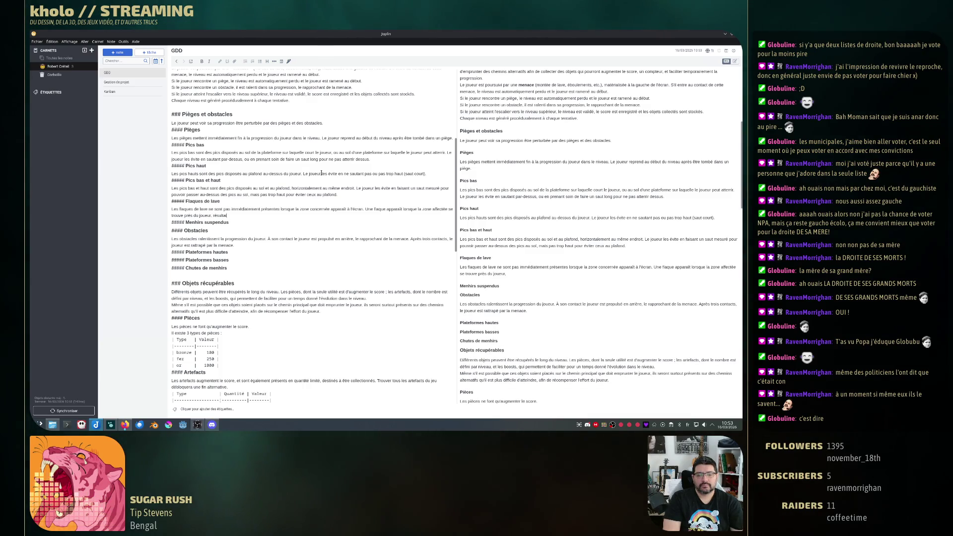
{"action": "type", "text": "ne projection de lave."}
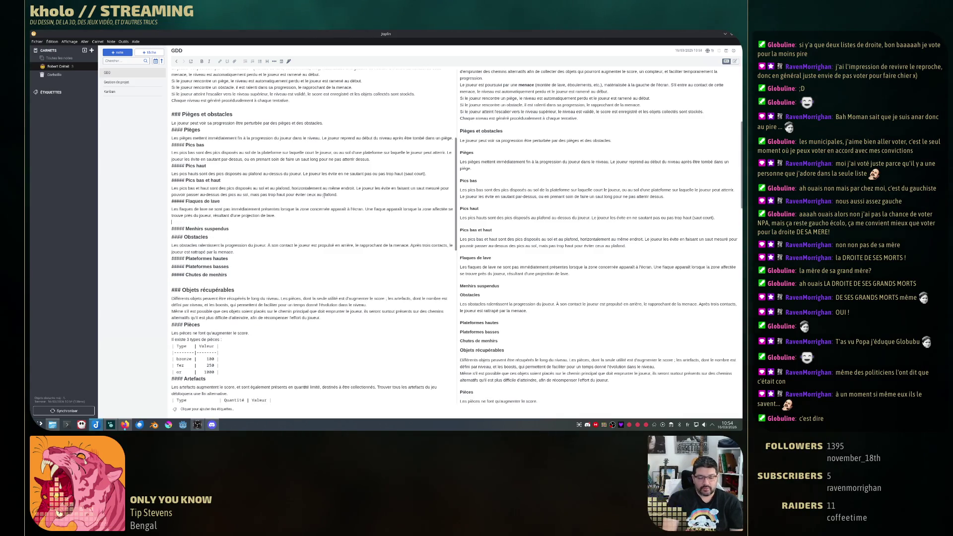
- Add a Trous heading and write that holes are zones collapsing as the player approaches
{"action": "key", "text": "Return"}
{"action": "type", "text": "####"}
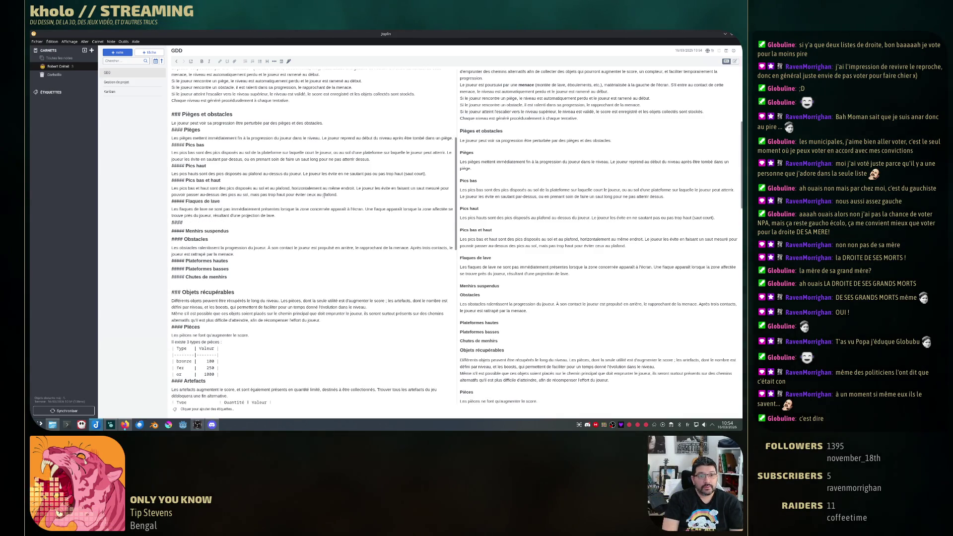
{"action": "type", "text": "#"}
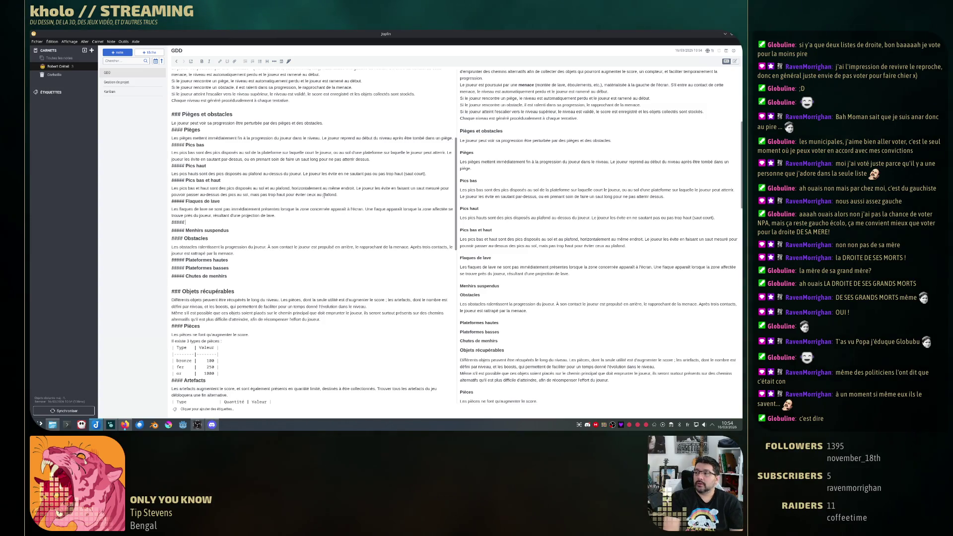
{"action": "type", "text": " trous"}
{"action": "key", "text": "BackSpace"}
{"action": "key", "text": "BackSpace"}
{"action": "key", "text": "BackSpace"}
{"action": "type", "text": "Trous"}
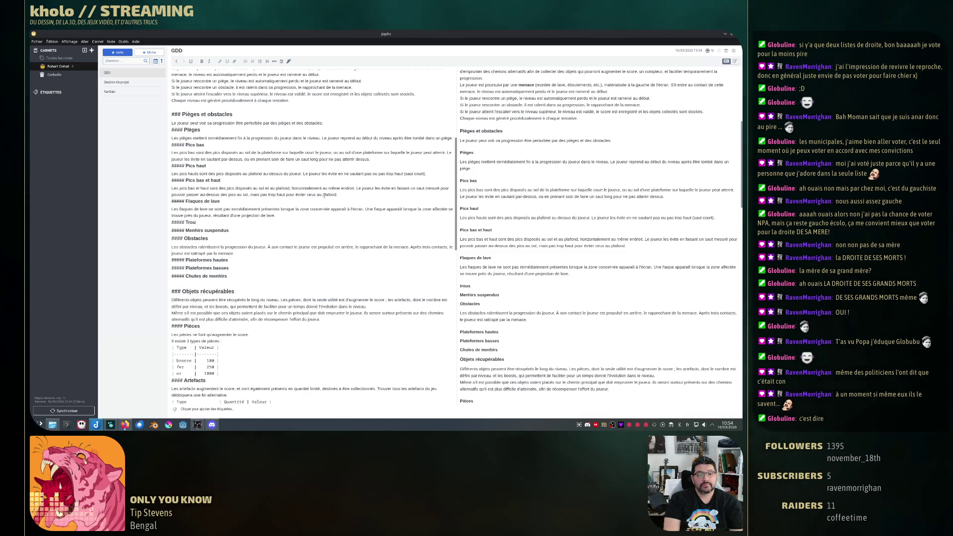
{"action": "key", "text": "Return"}
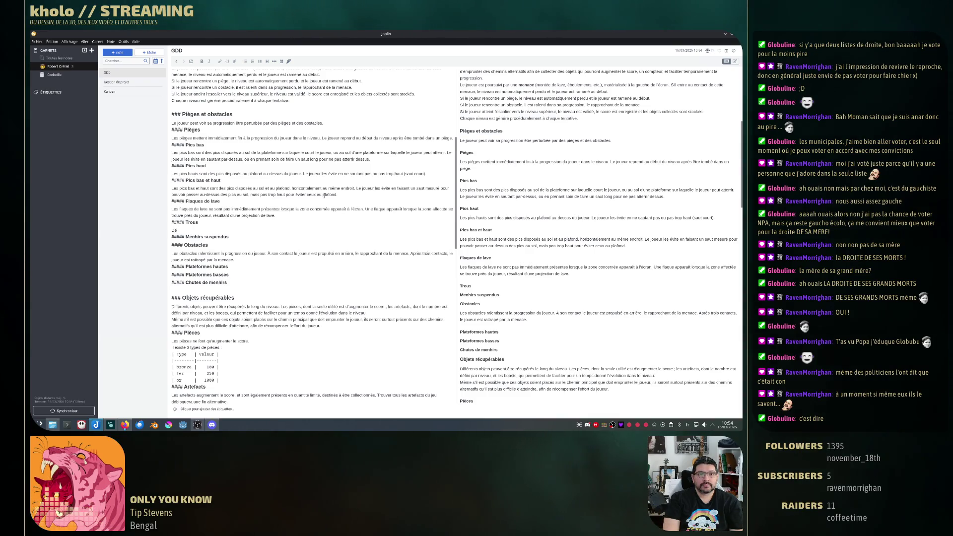
{"action": "type", "text": "Des"}
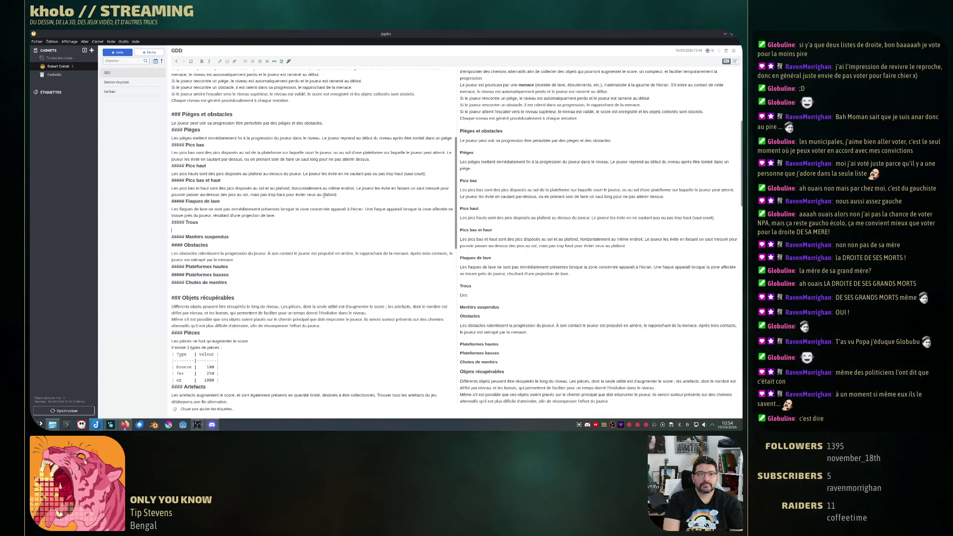
{"action": "type", "text": "Les trous son"}
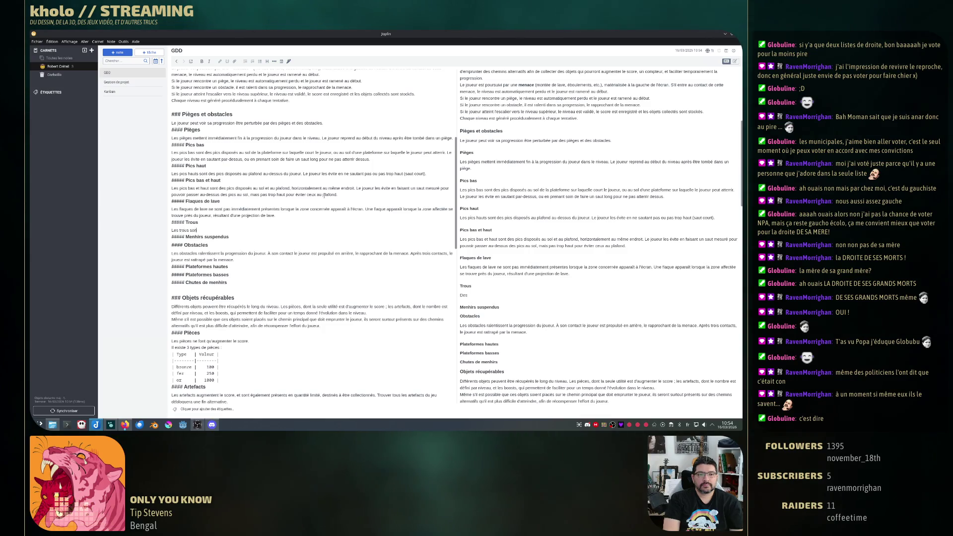
{"action": "type", "text": "t des zones"}
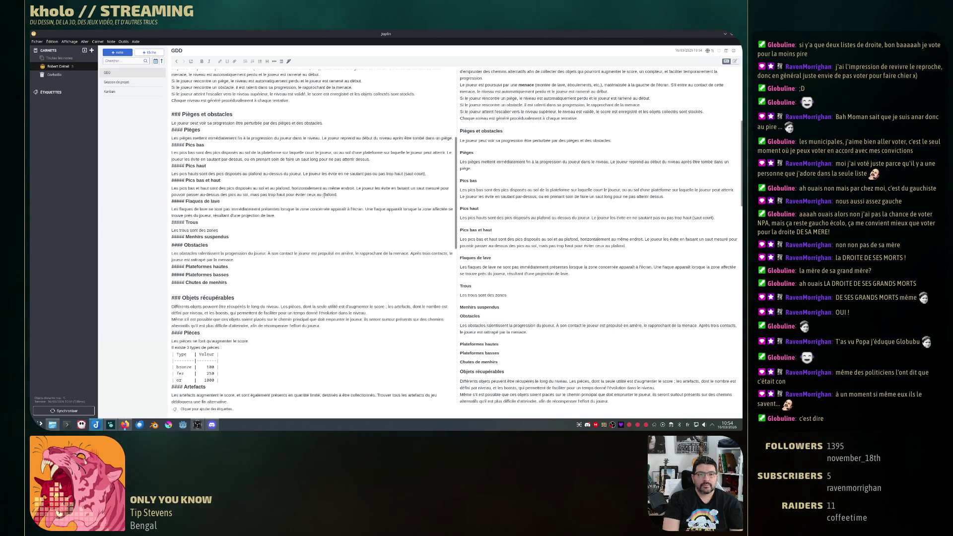
{"action": "type", "text": "qui s'e"}
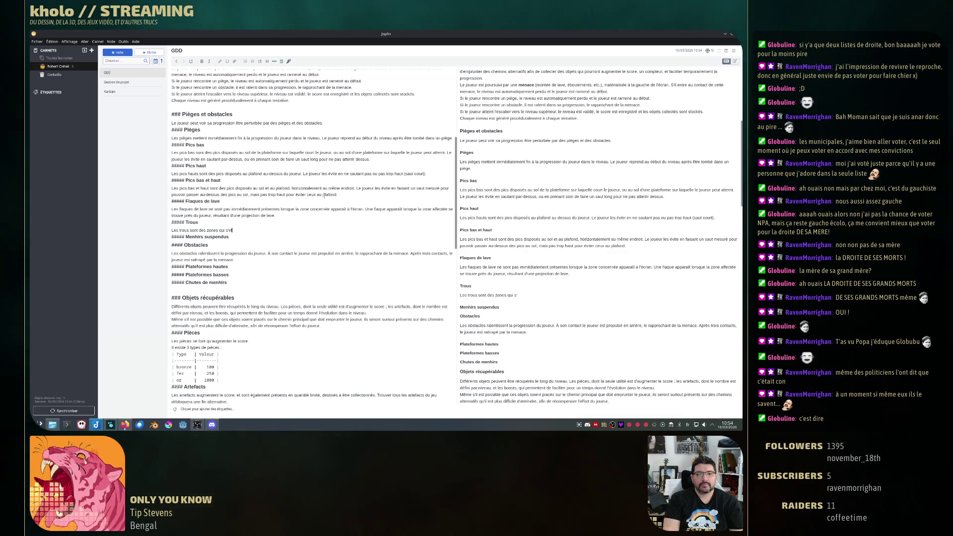
{"action": "type", "text": "ffondrent à l'approche du joueur"}
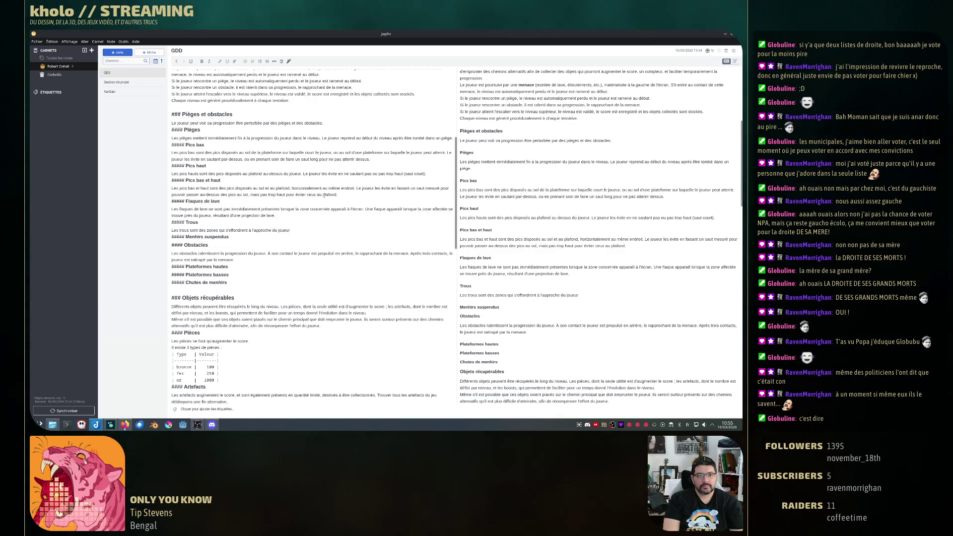
{"action": "key", "text": "Up"}
{"action": "key", "text": "Up"}
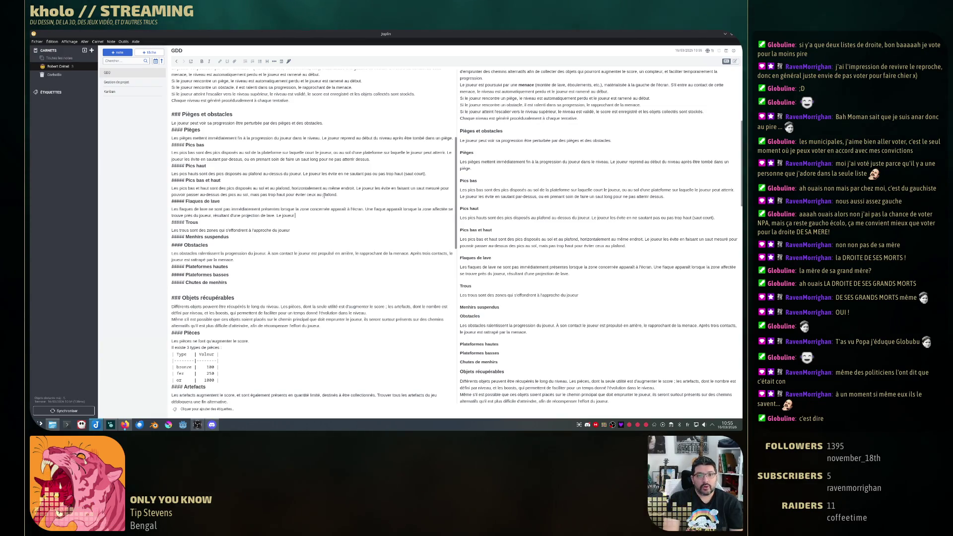
{"action": "type", "text": "joueur peut les é"}
- Write that the player jumps over lava pools and holes, with cracks marking holes before collapse
{"action": "key", "text": "BackSpace"}
{"action": "key", "text": "BackSpace"}
{"action": "key", "text": "BackSpace"}
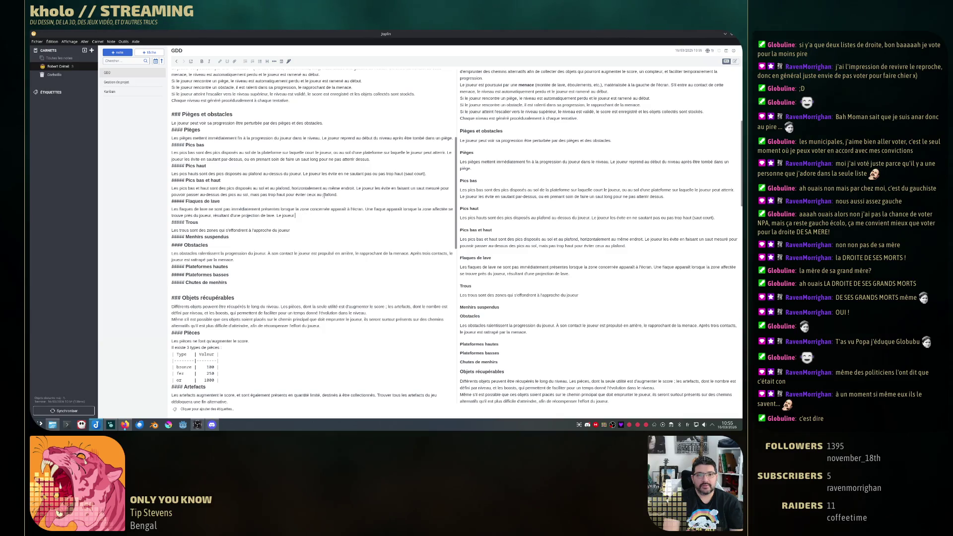
{"action": "type", "text": "en"}
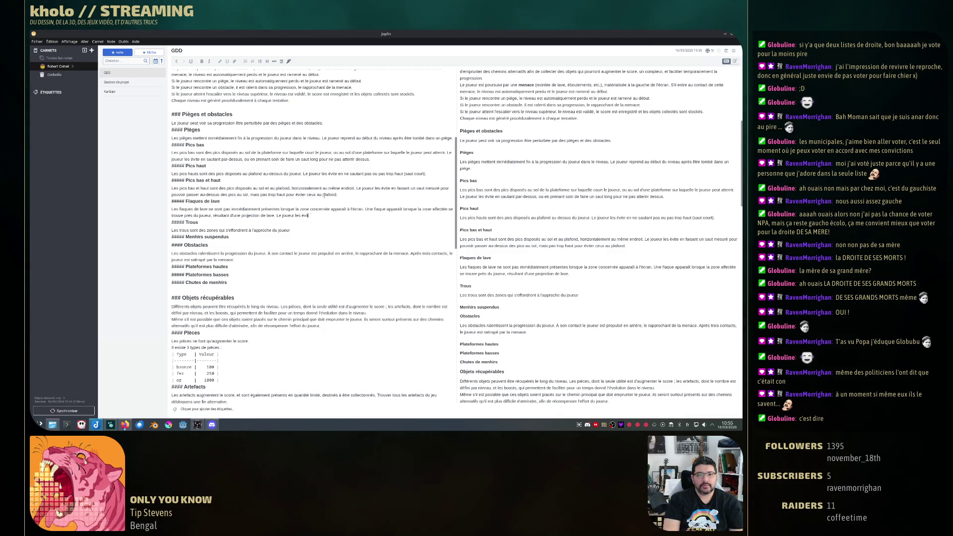
{"action": "type", "text": " sautant"}
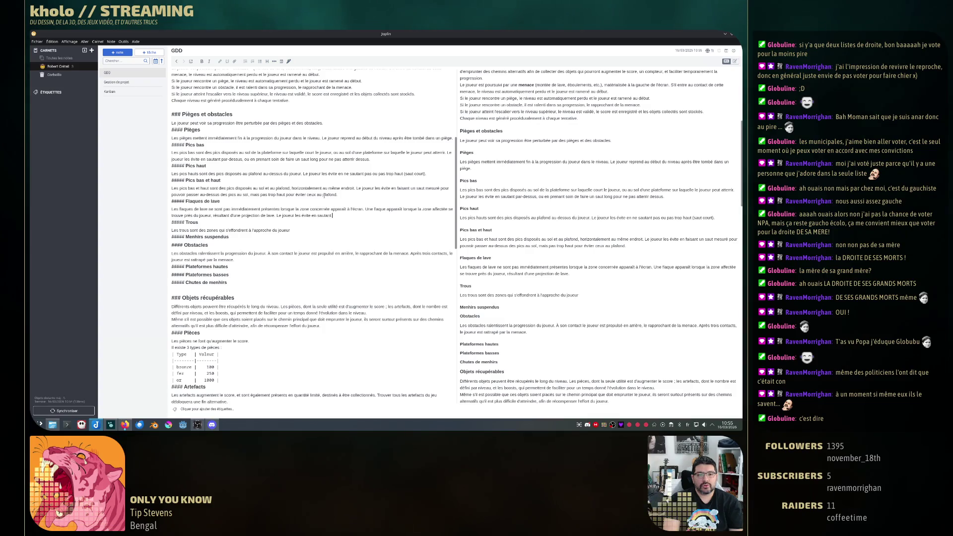
{"action": "type", "text": "us."}
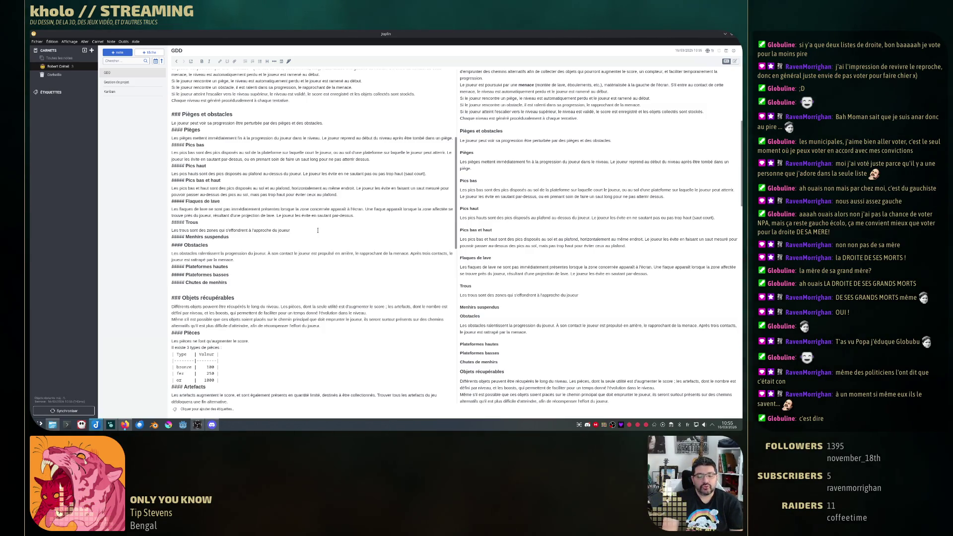
{"action": "type", "text": "sont re"}
{"action": "type", "text": "térialisée"}
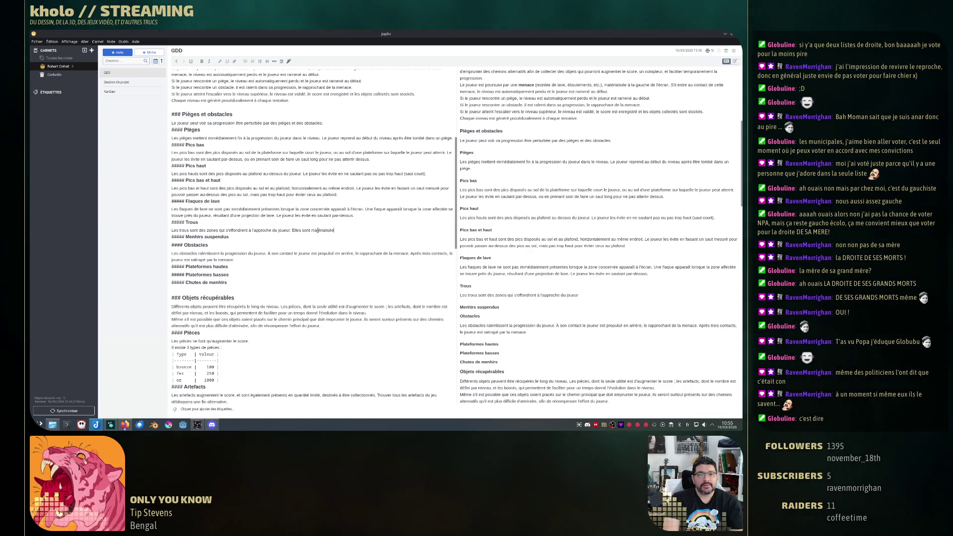
{"action": "type", "text": "s par des craquelure"}
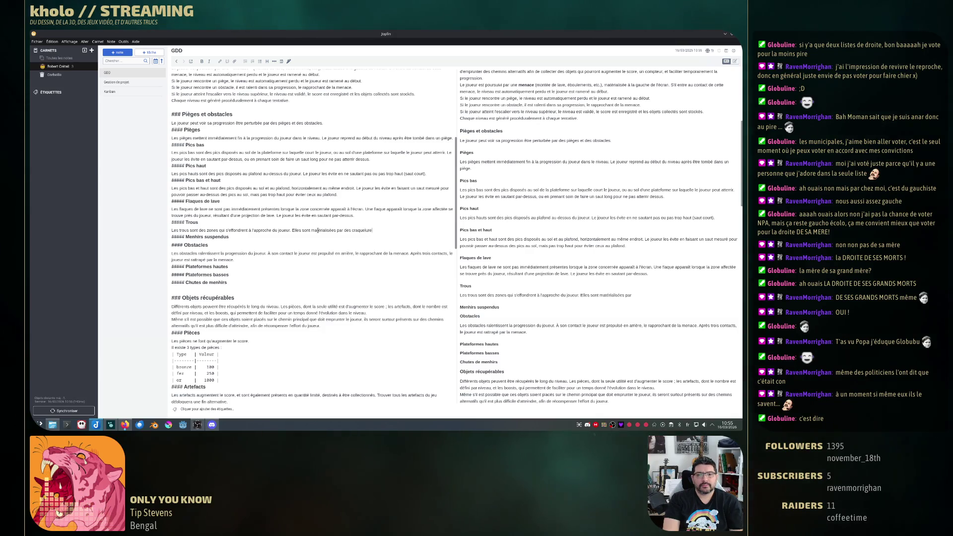
{"action": "type", "text": "s (ou"}
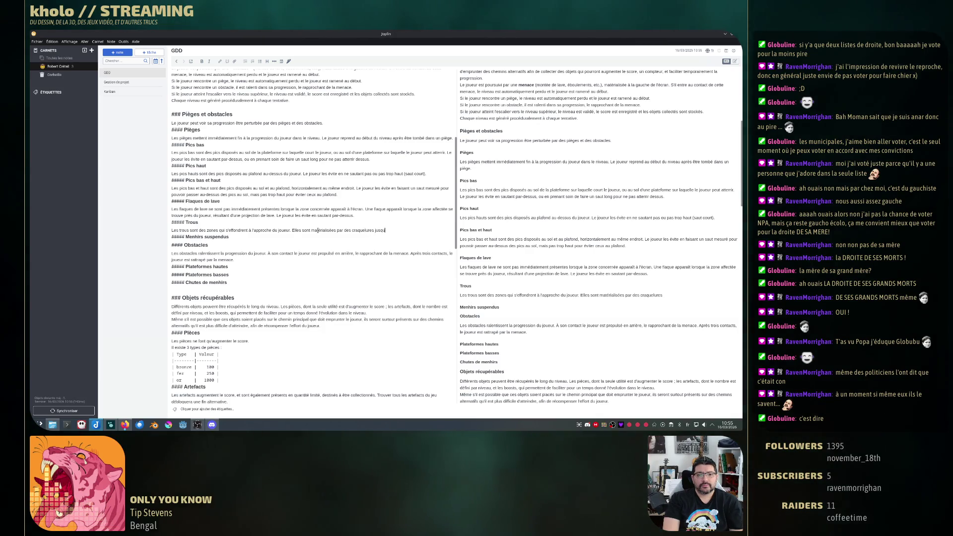
{"action": "type", "text": "qu'au moment de l'é"}
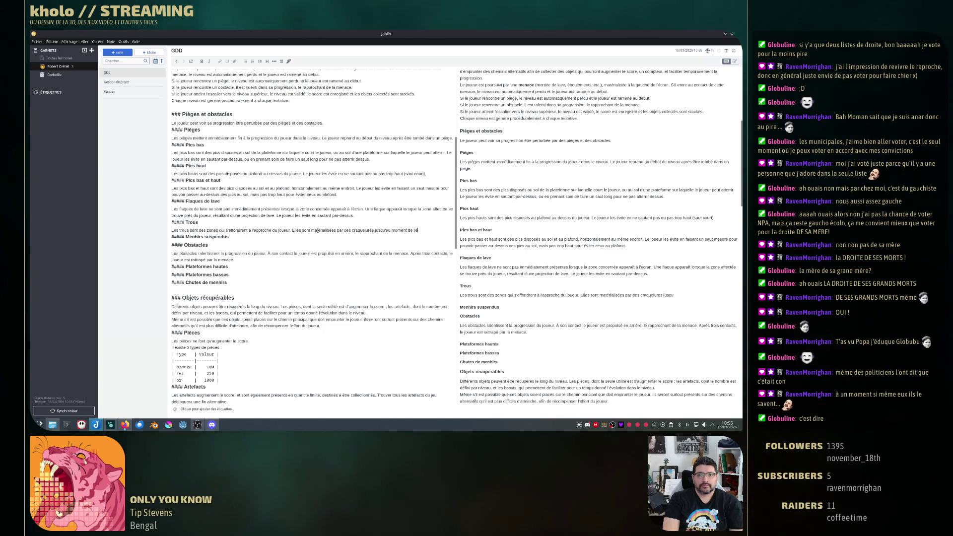
{"action": "key", "text": "BackSpace"}
{"action": "type", "text": "effondrement. L"}
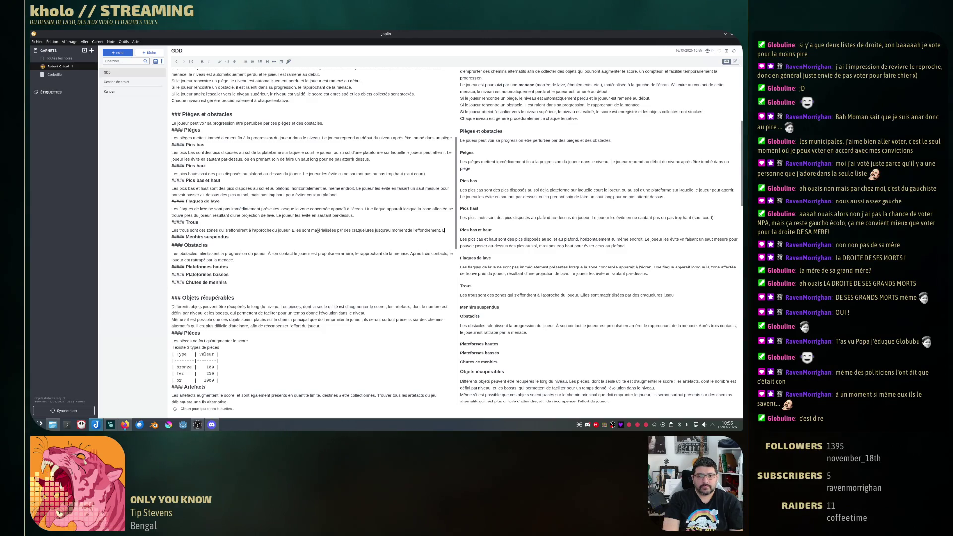
{"action": "type", "text": "e joueur les évite en"}
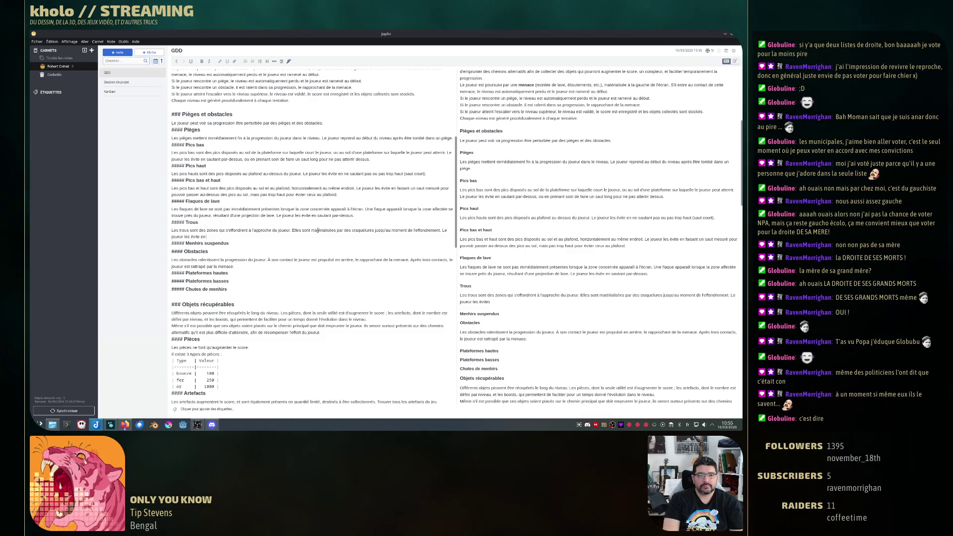
{"action": "type", "text": " sautant par-dessus."}
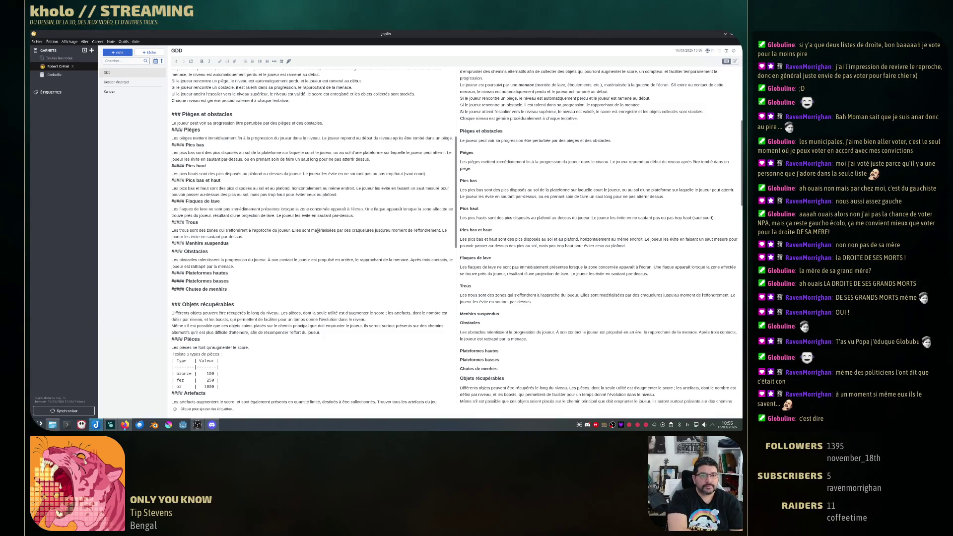
{"action": "key", "text": "Return"}
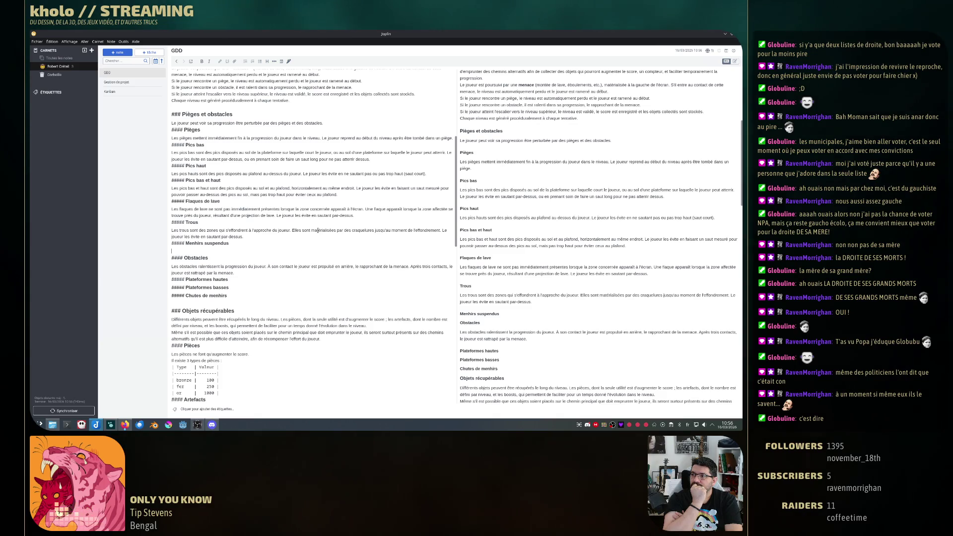
{"action": "type", "text": "Les menhirs"}
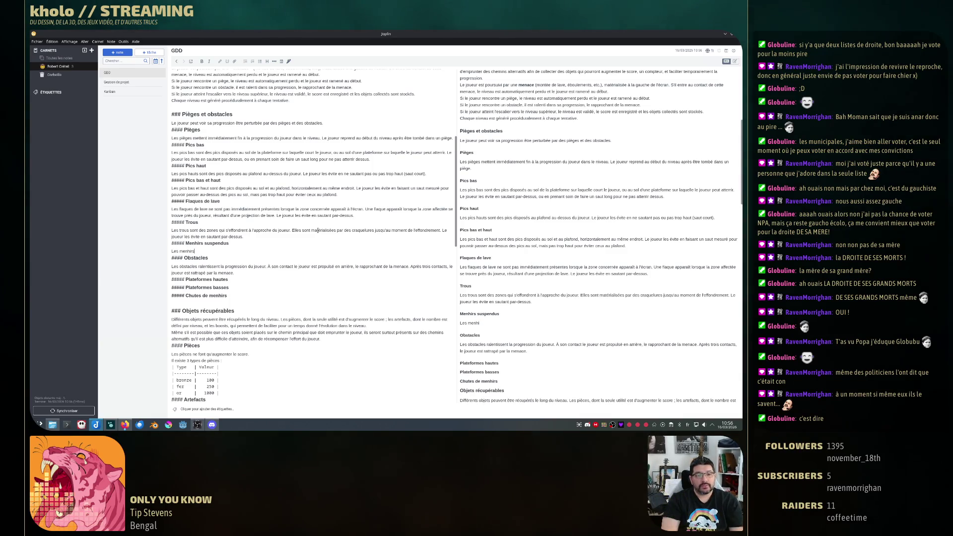
{"action": "type", "text": " suspendus"}
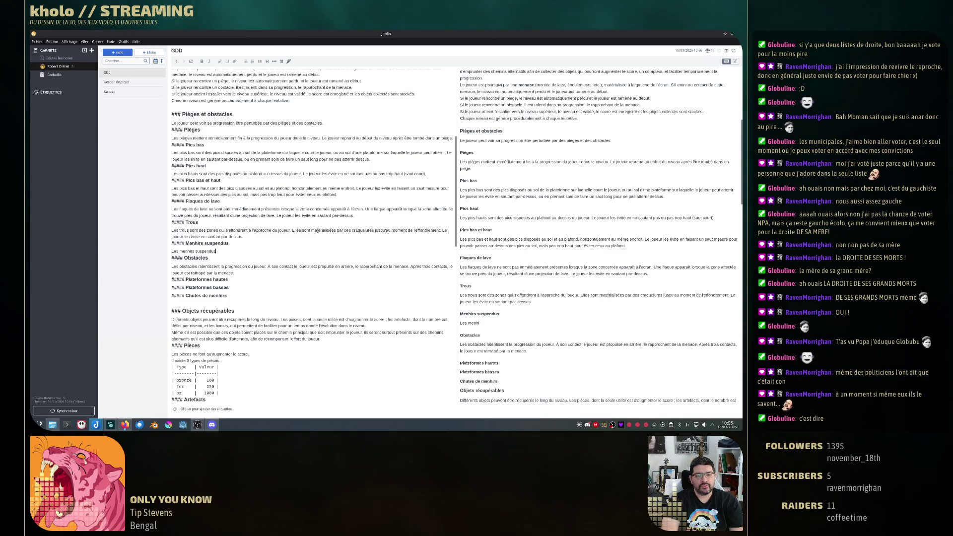
{"action": "type", "text": " sont des "}
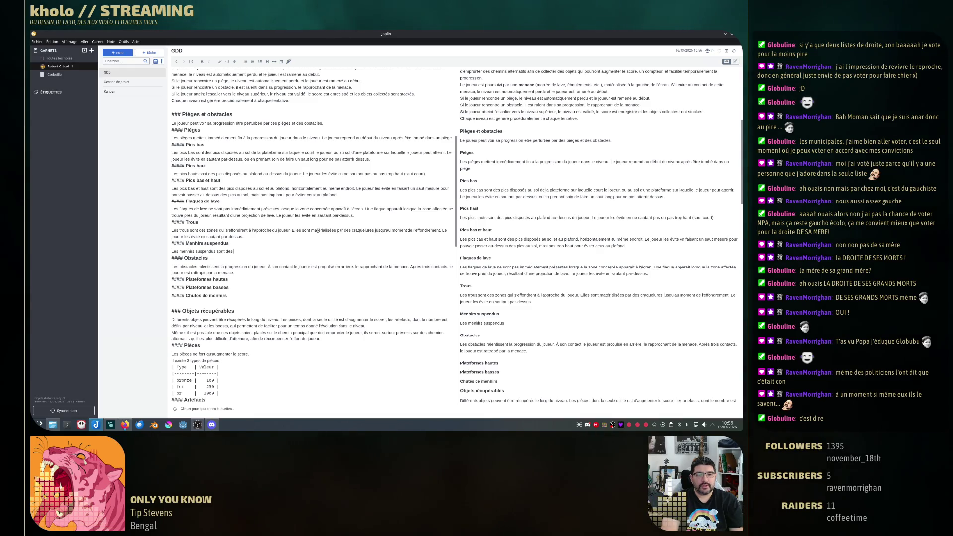
{"action": "type", "text": " pièges"}
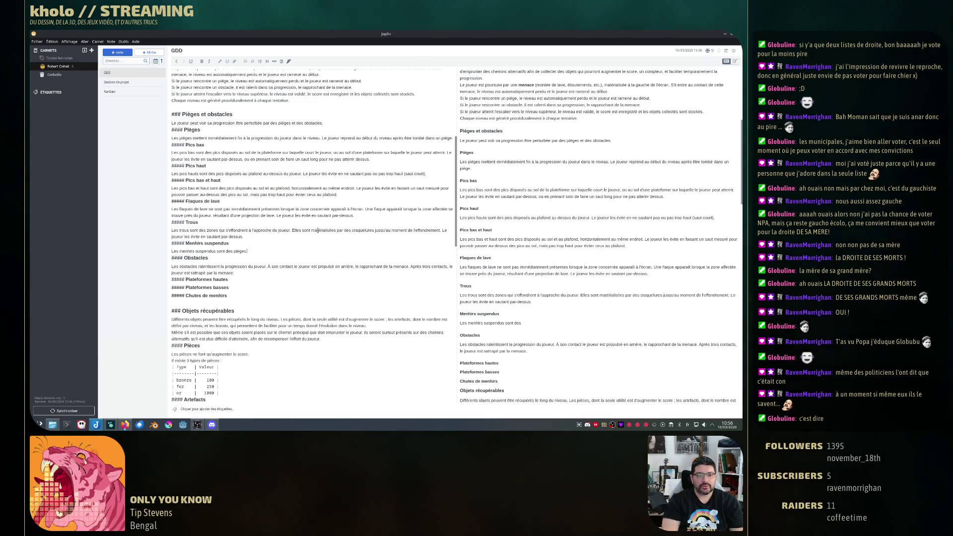
{"action": "type", "text": " qui se balancent au plafond"}
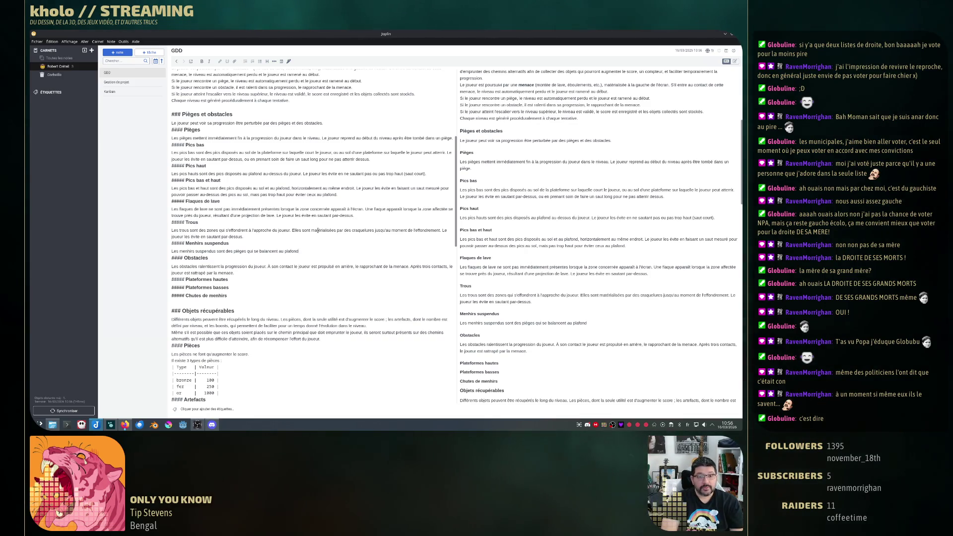
{"action": "type", "text": ". Le joueur les é"}
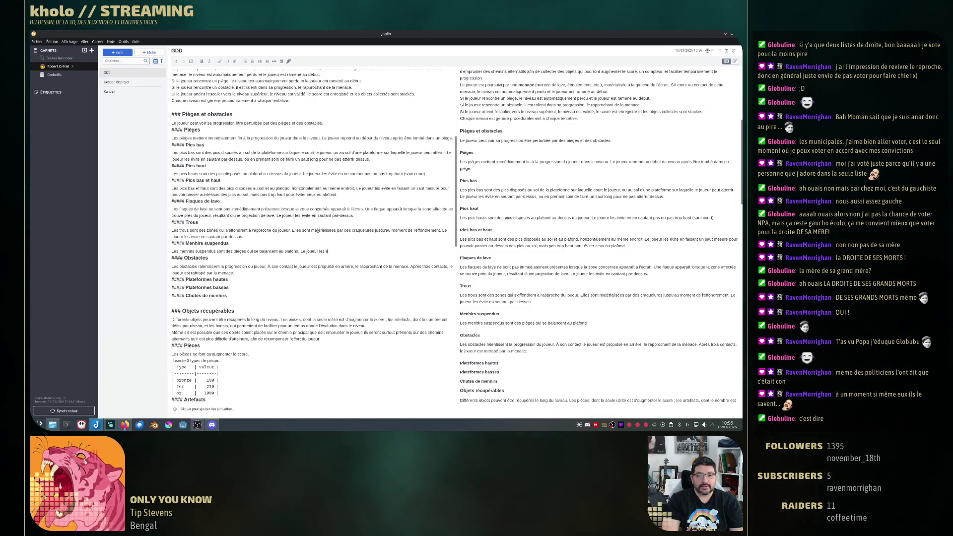
{"action": "type", "text": "vite"}
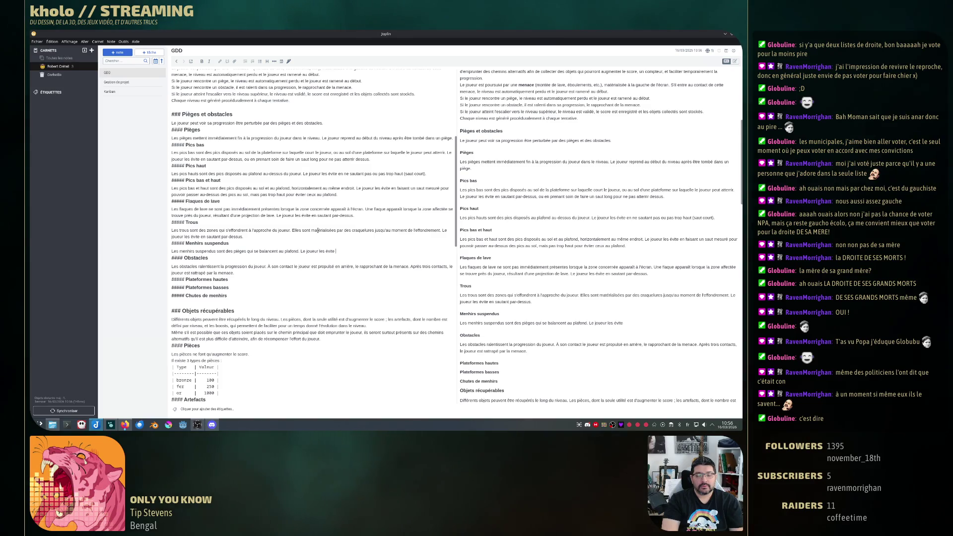
{"action": "type", "text": "alisant une glissade."}
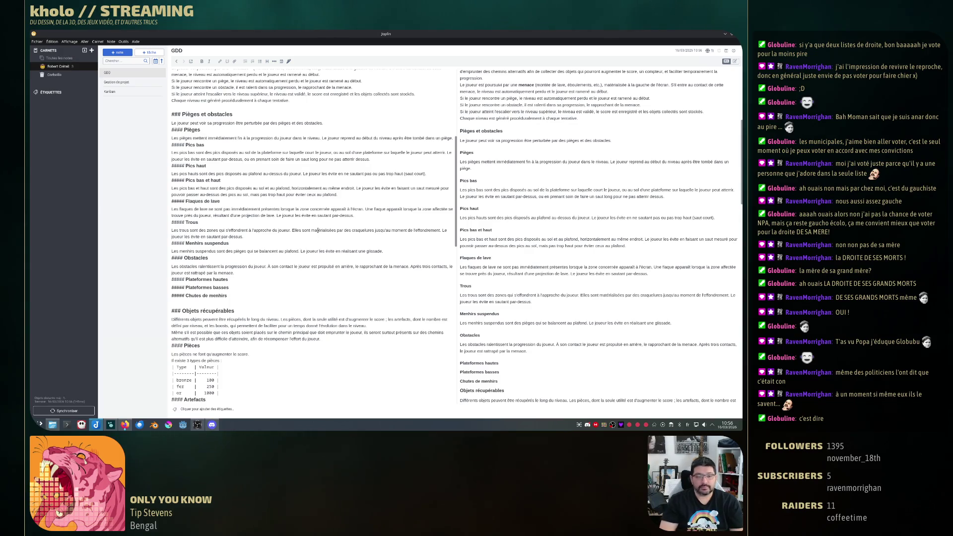
- Describe Menhirs suspendus as traps swinging from the ceiling, avoided by sliding
{"action": "key", "text": "Return"}
{"action": "key", "text": "BackSpace"}
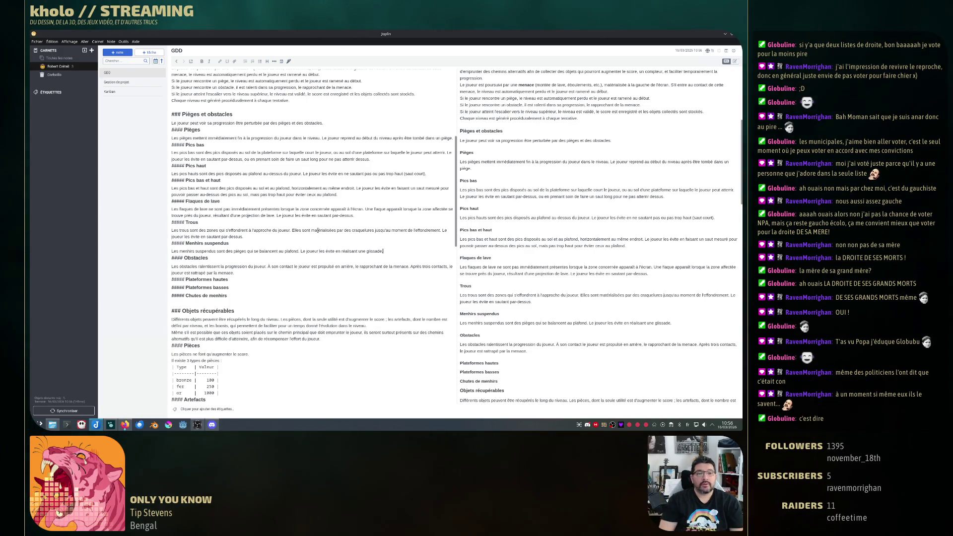
{"action": "scroll", "coordinate": [366, 262], "scroll_direction": "down", "scroll_amount": 10}
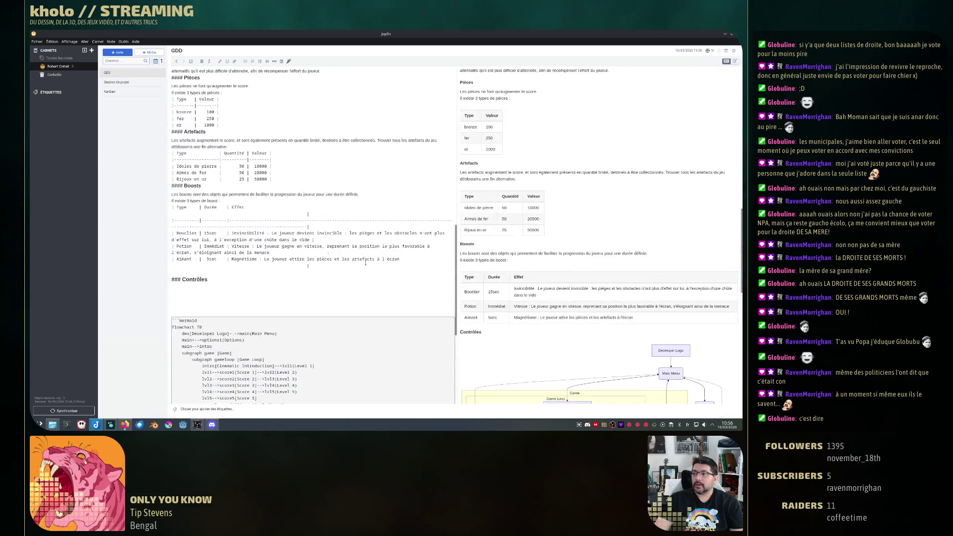
{"action": "scroll", "coordinate": [347, 214], "scroll_direction": "up", "scroll_amount": 5}
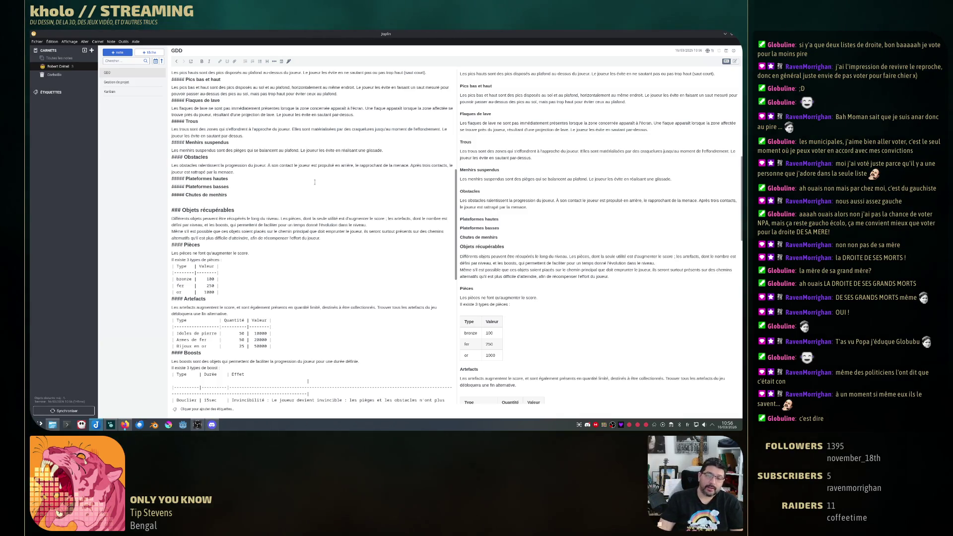
- Add an empty line under the Plateformes hautes heading for its description
{"action": "left_click_drag", "start_coordinate": [380, 149], "coordinate": [300, 150]}
{"action": "left_click", "coordinate": [398, 229]}
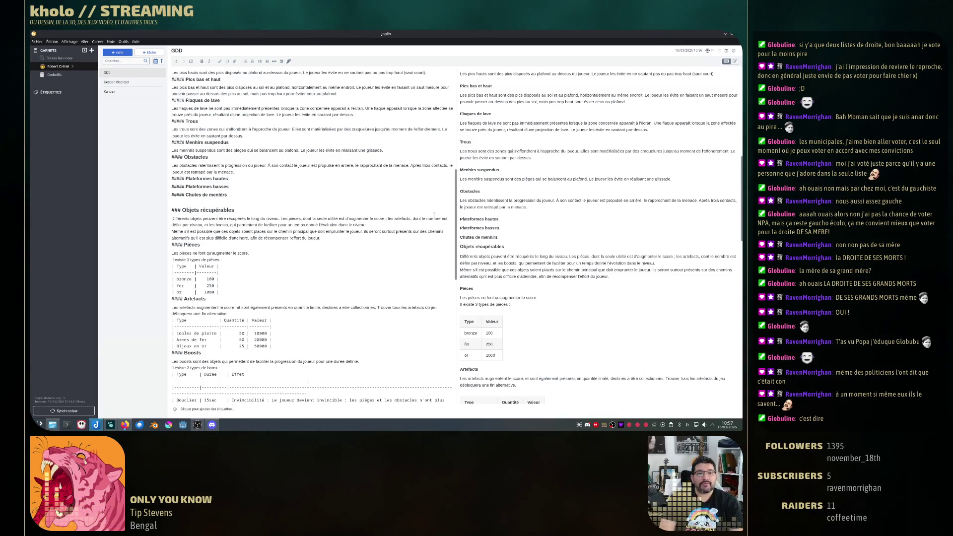
{"action": "key", "text": "Return"}
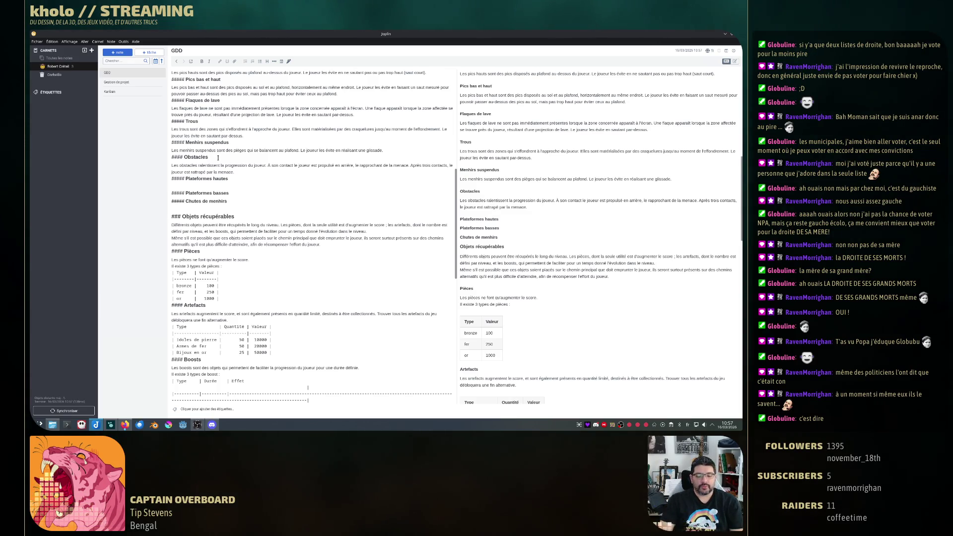
{"action": "type", "text": "Le"}
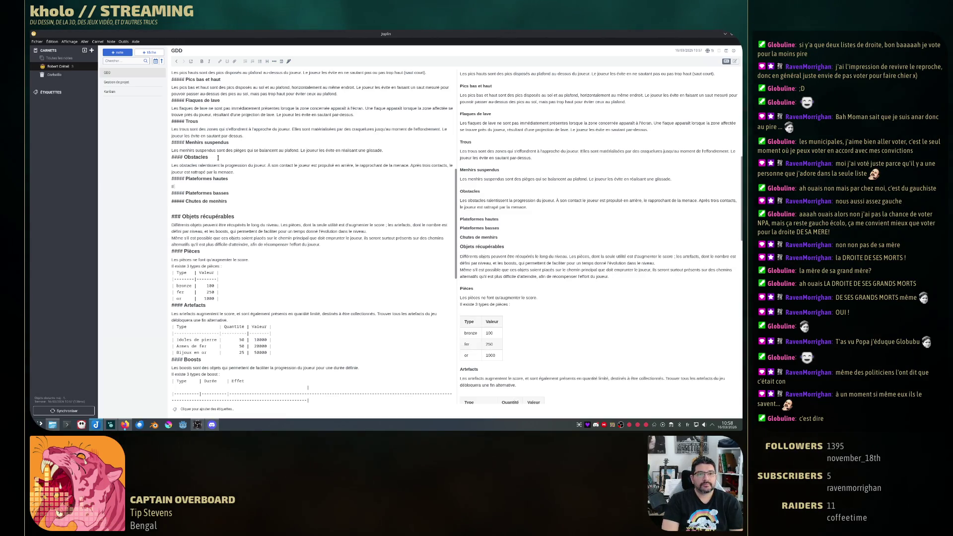
{"action": "type", "text": " de"}
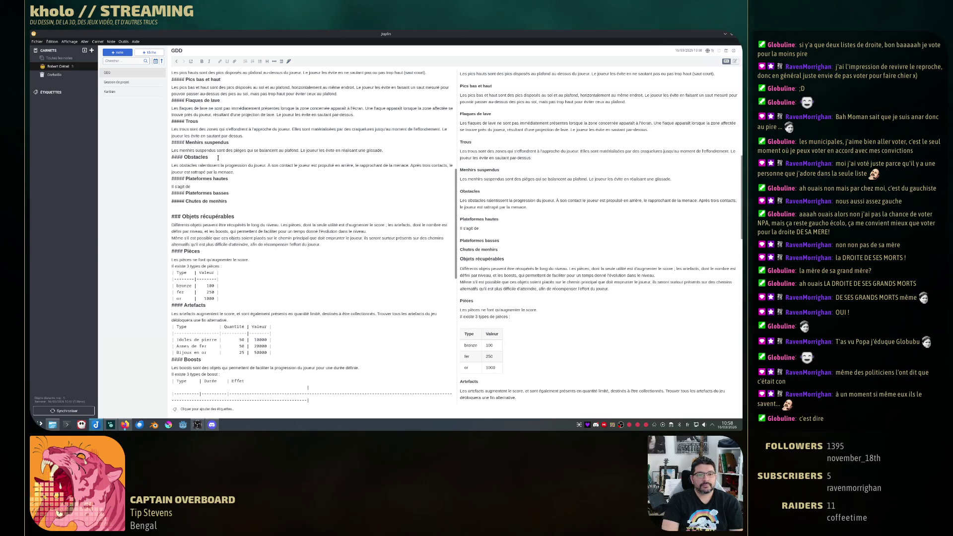
{"action": "type", "text": " plafond"}
{"action": "type", "text": " cont"}
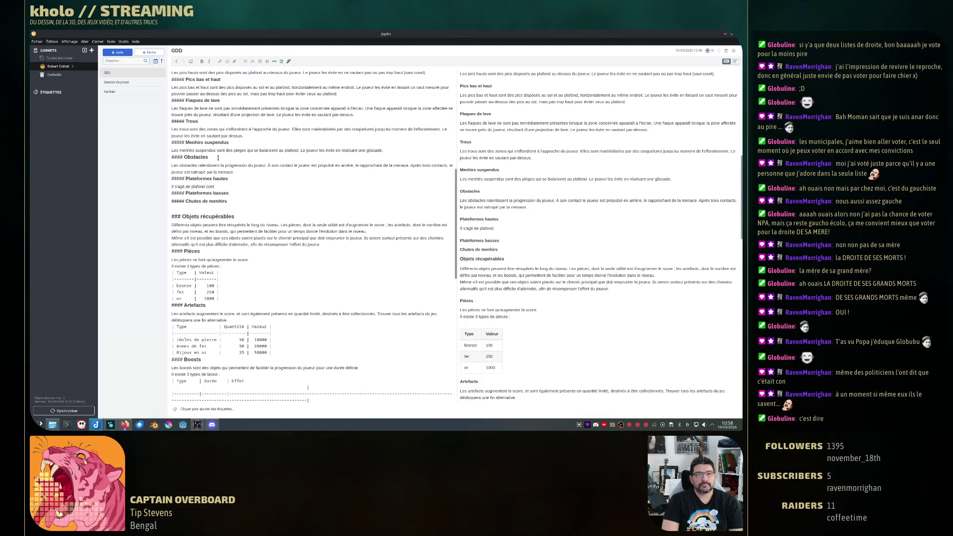
{"action": "type", "text": "s"}
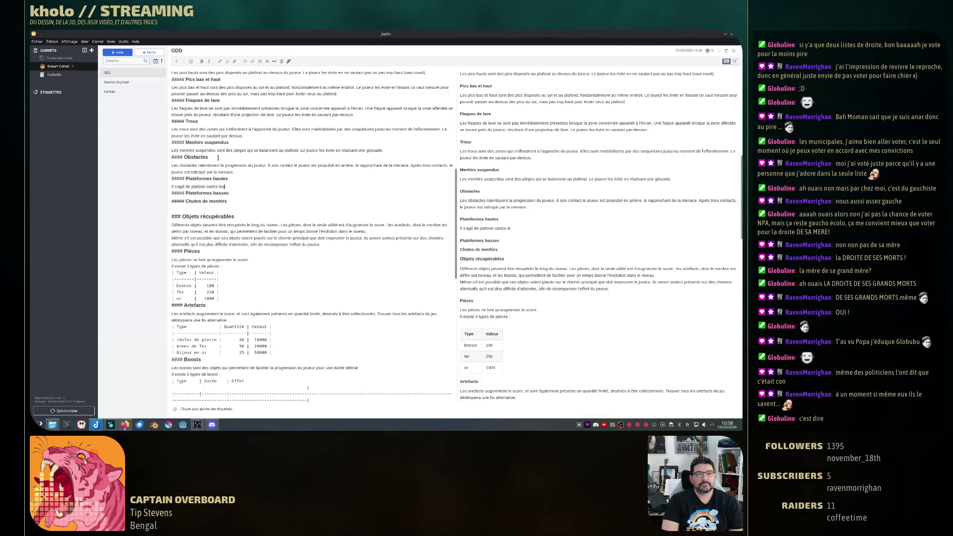
- Describe low ceilings avoided by sliding and platforms that become obstacles on mistimed jumps
{"action": "key", "text": "BackSpace"}
{"action": "key", "text": "BackSpace"}
{"action": "key", "text": "BackSpace"}
{"action": "type", "text": "con"}
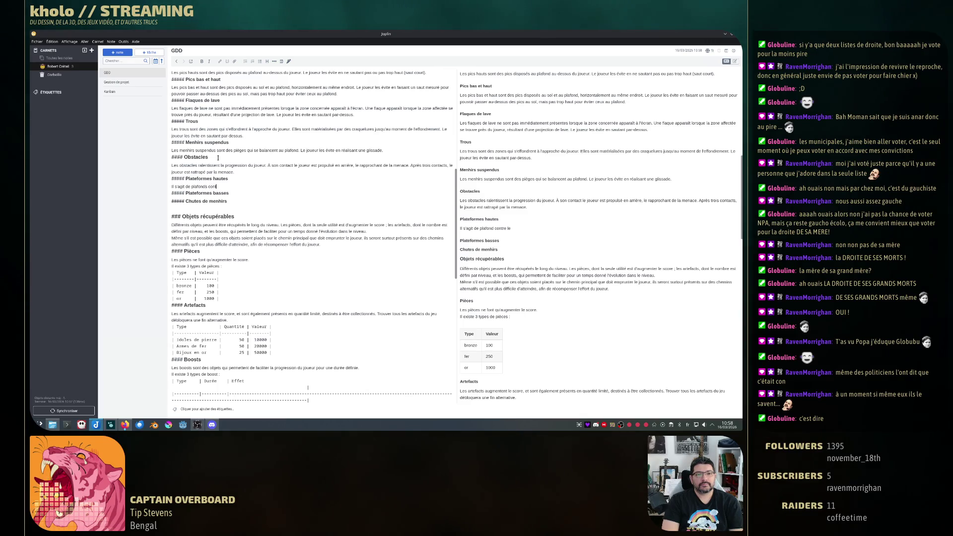
{"action": "type", "text": "tre lesquels le joueur peut s"}
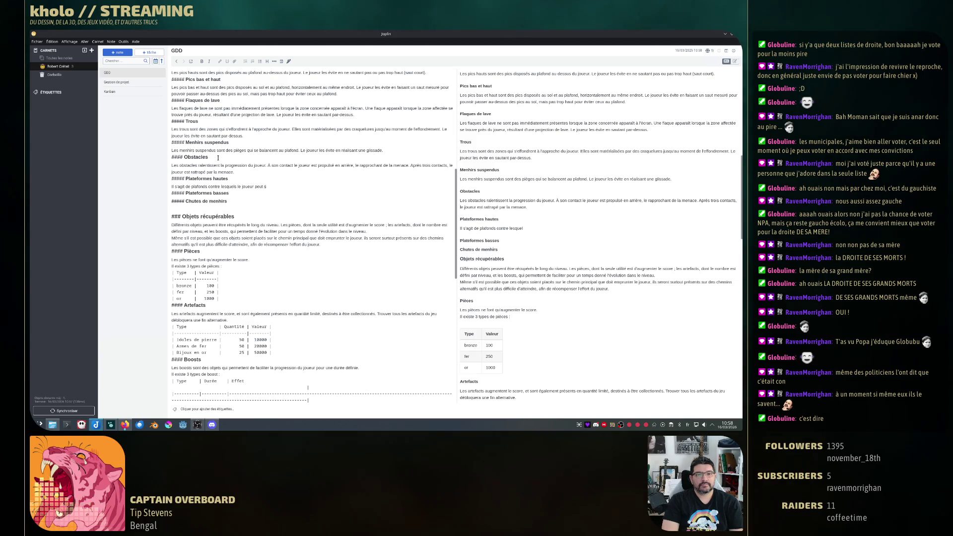
{"action": "type", "text": "e cogner, qu'il"}
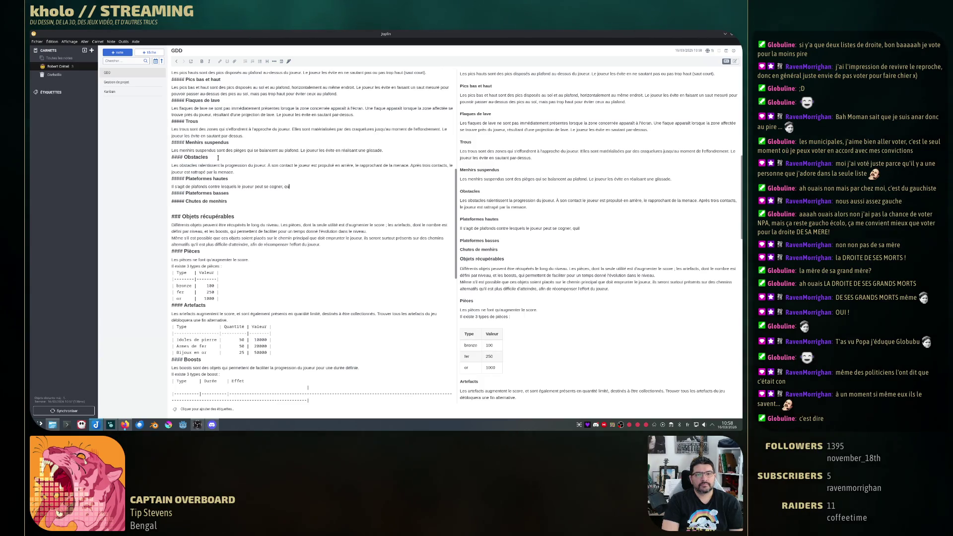
{"action": "key", "text": "BackSpace"}
{"action": "type", "text": "peut év"}
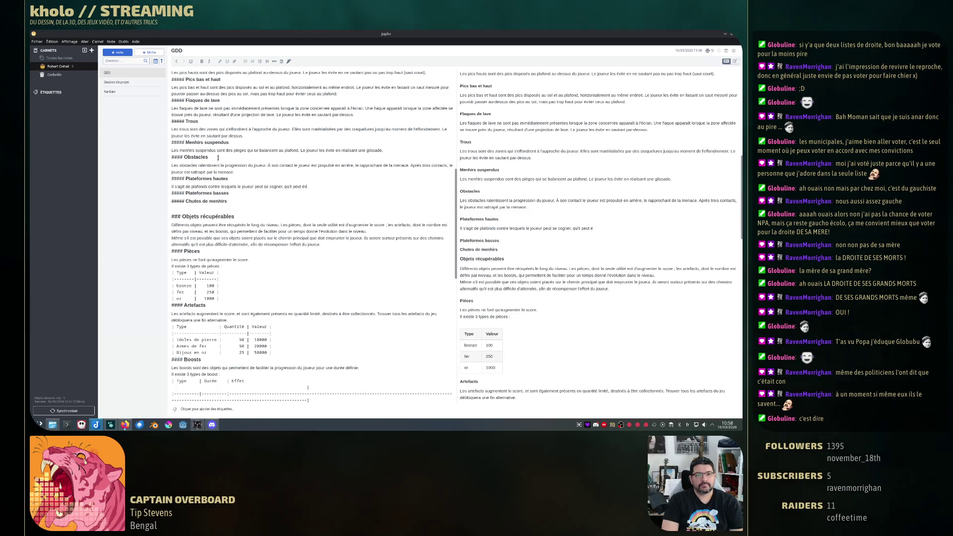
{"action": "type", "text": "iter en glissan"}
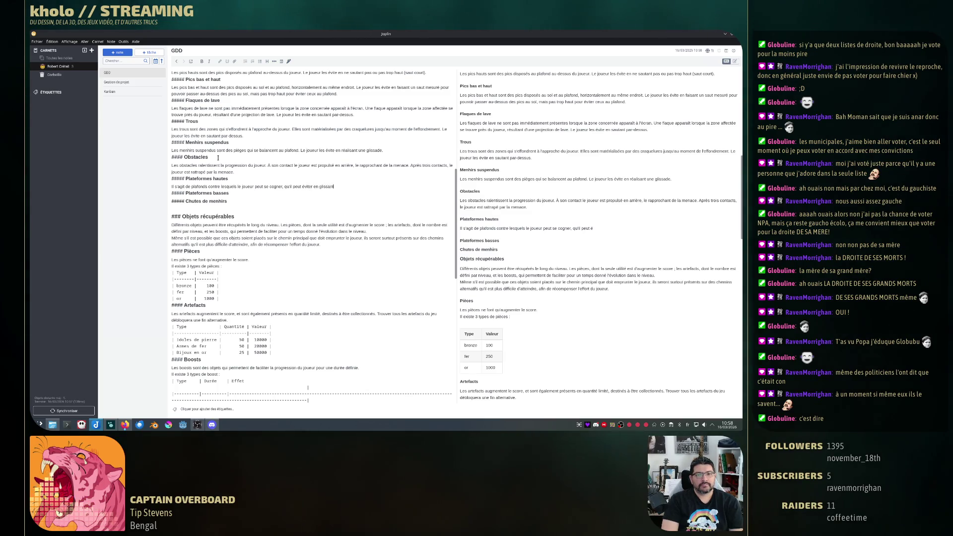
{"action": "type", "text": ", ou de"}
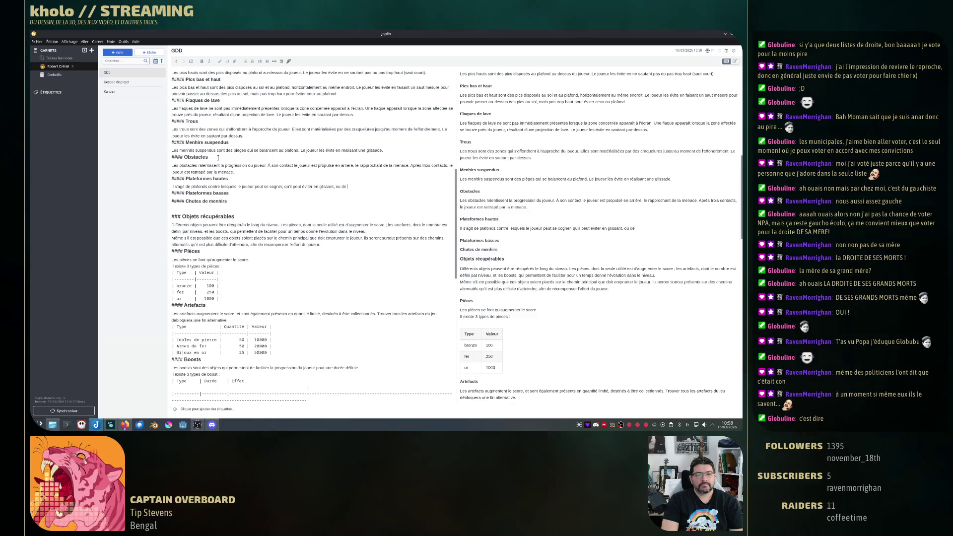
{"action": "type", "text": " plateform"}
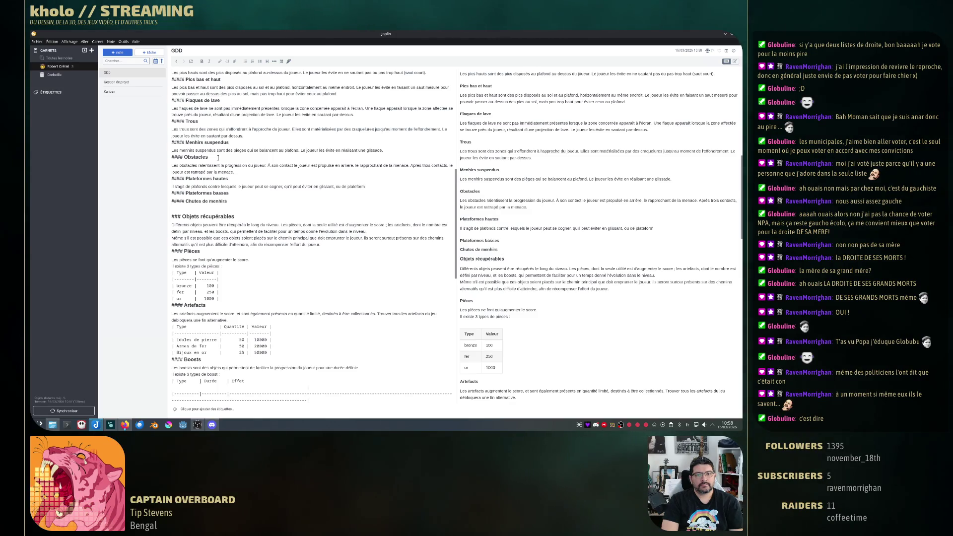
{"action": "type", "text": "es"}
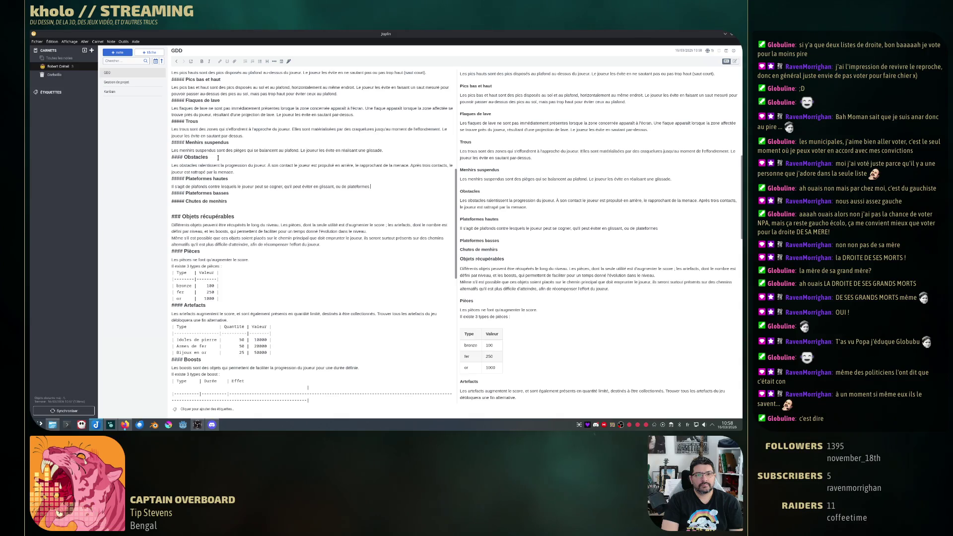
{"action": "type", "text": " sur lesquelles"}
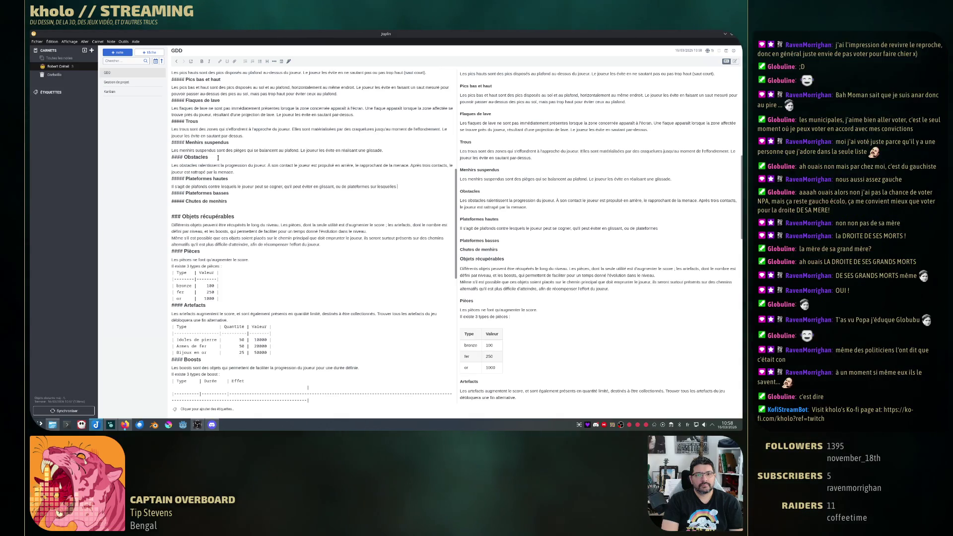
{"action": "type", "text": " il geut "}
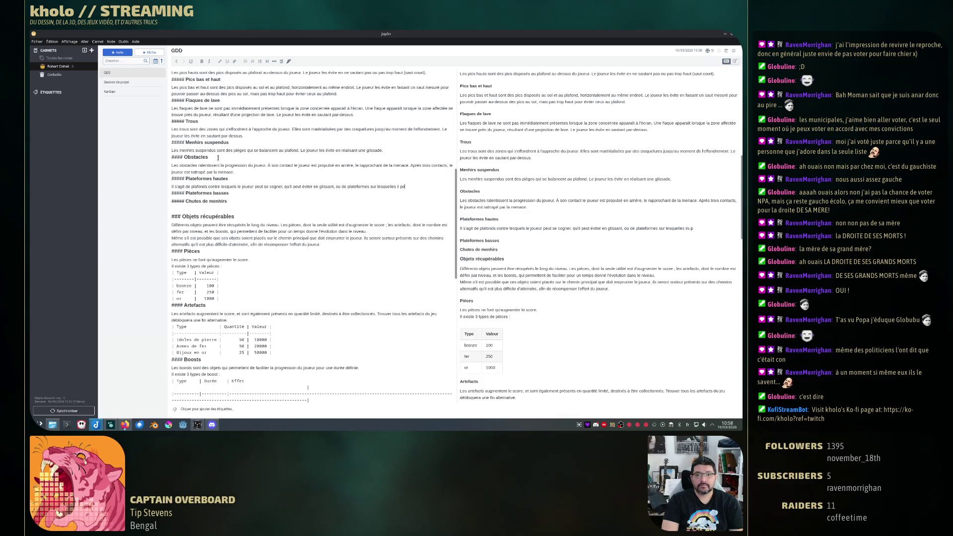
{"action": "type", "text": "auter"}
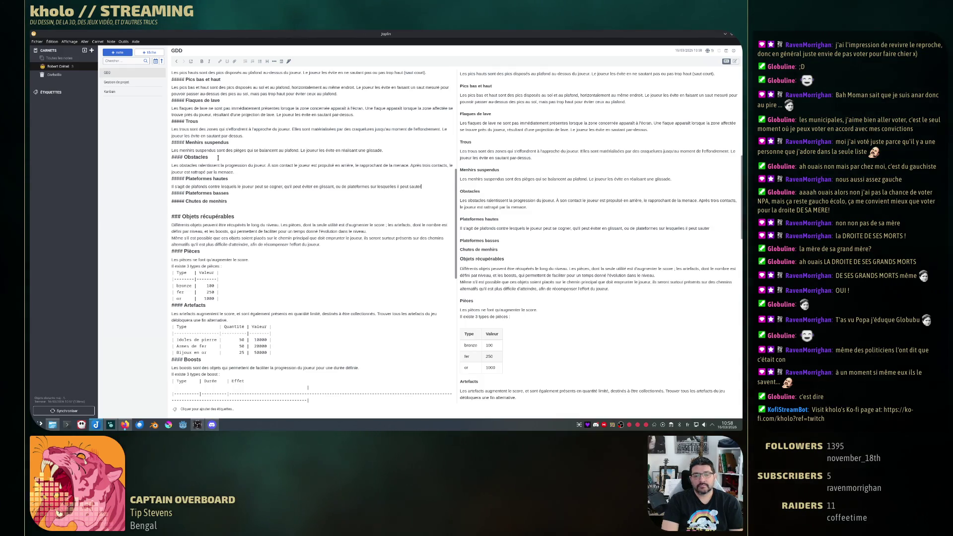
{"action": "type", "text": ". mais"}
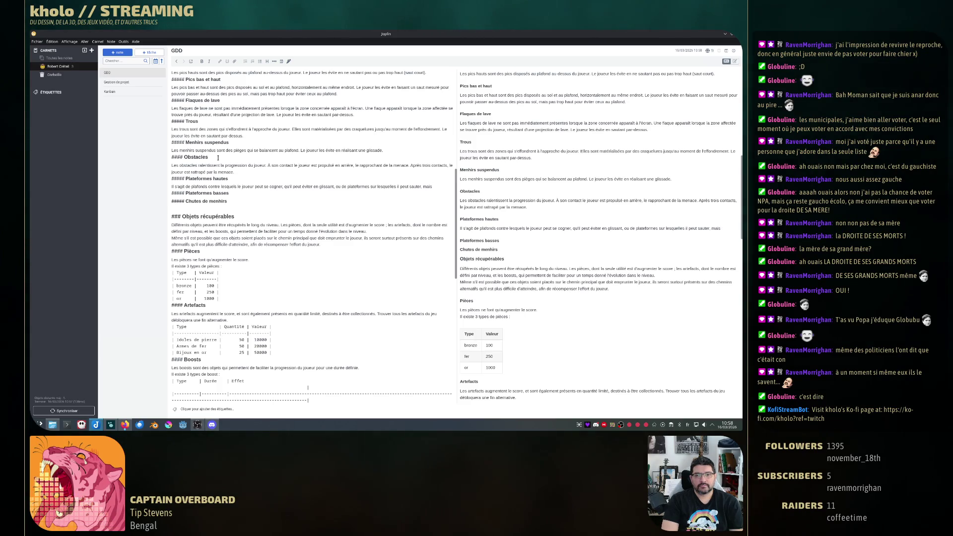
{"action": "type", "text": "repré"}
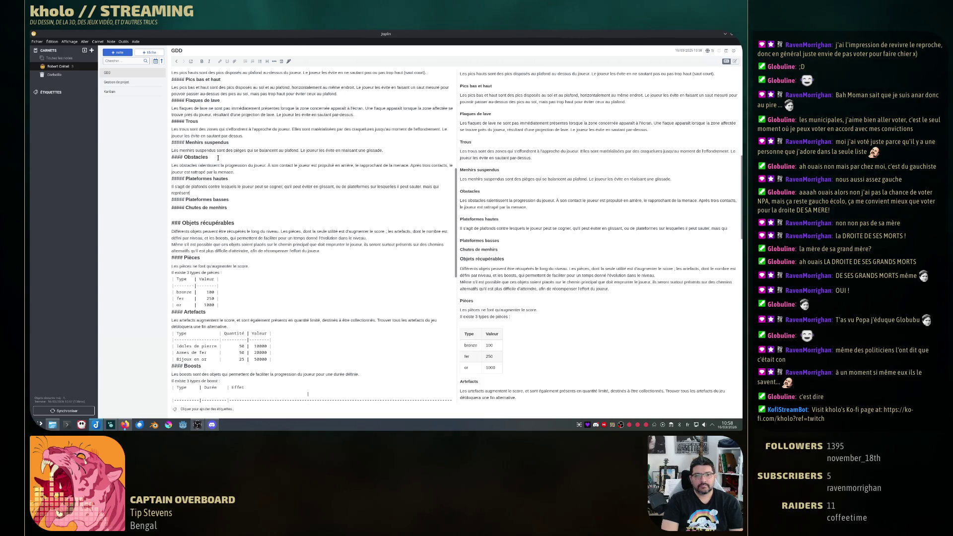
{"action": "type", "text": "sentenne"}
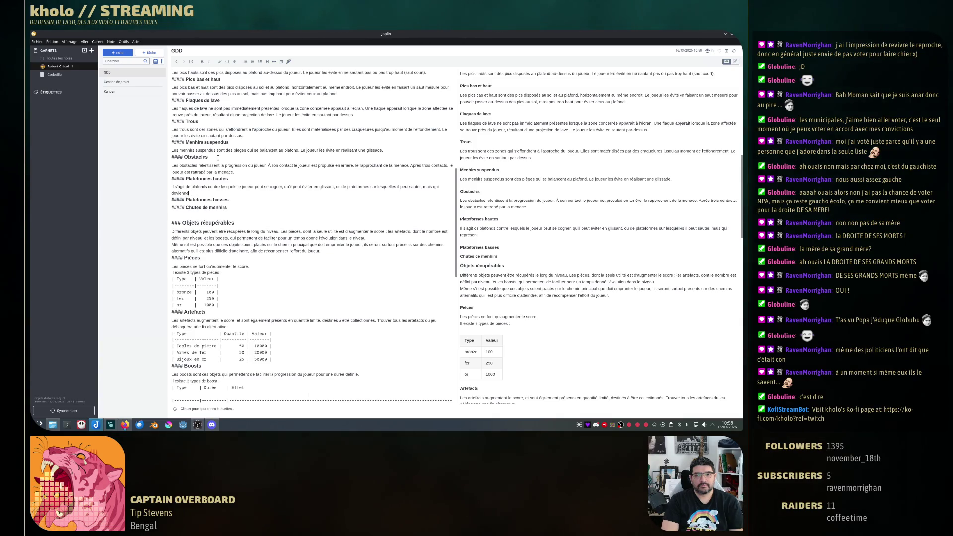
{"action": "type", "text": "stacle si le saut n'a pas été effe"}
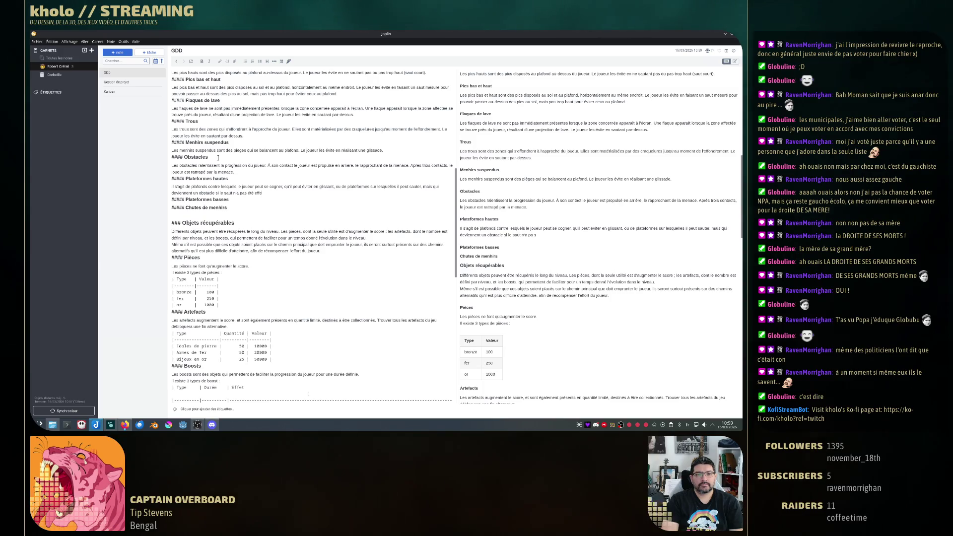
{"action": "type", "text": "ctué au bon moment."}
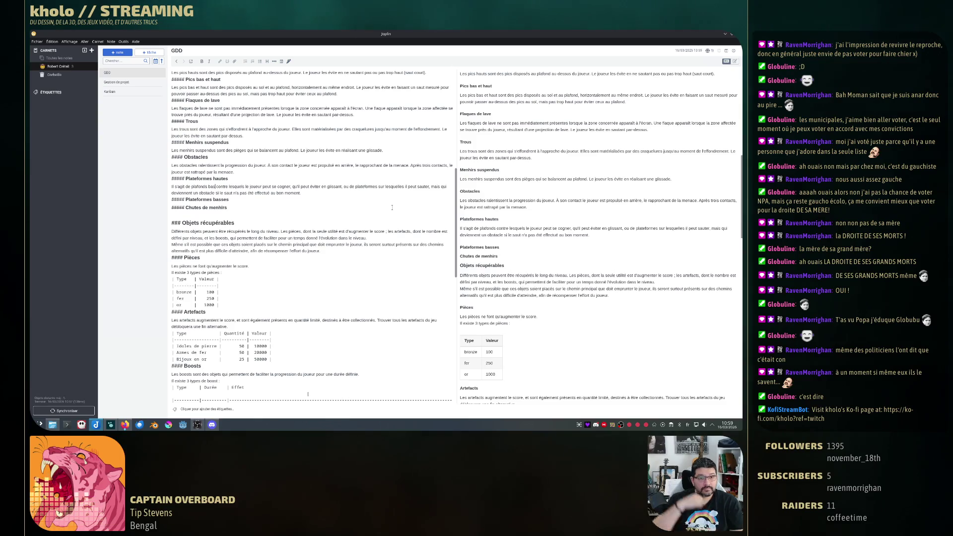
{"action": "key", "text": "Return"}
{"action": "type", "text": "Il s'agit de plateformes posées"}
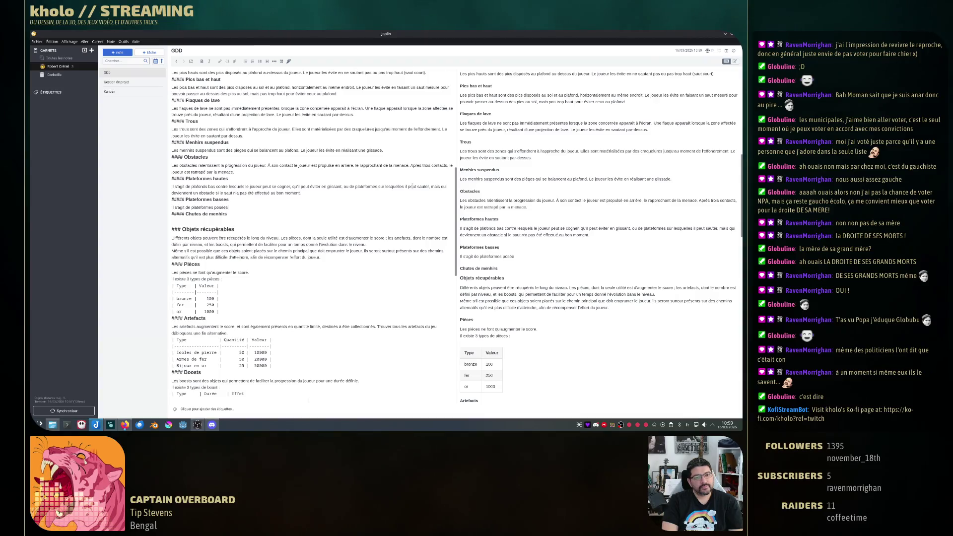
{"action": "type", "text": " au sol."}
{"action": "type", "text": ", cont"}
{"action": "type", "text": "lequel"}
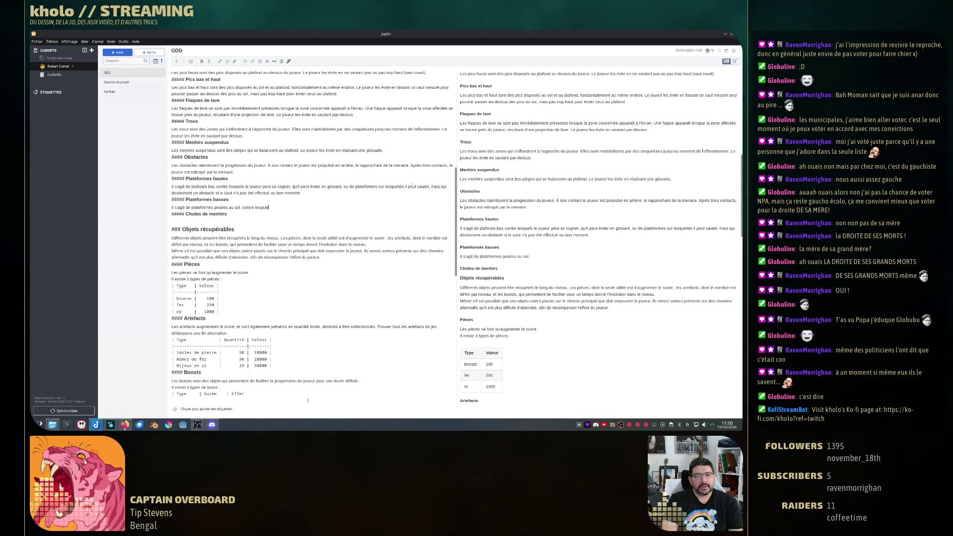
{"action": "type", "text": " joueur peut se"}
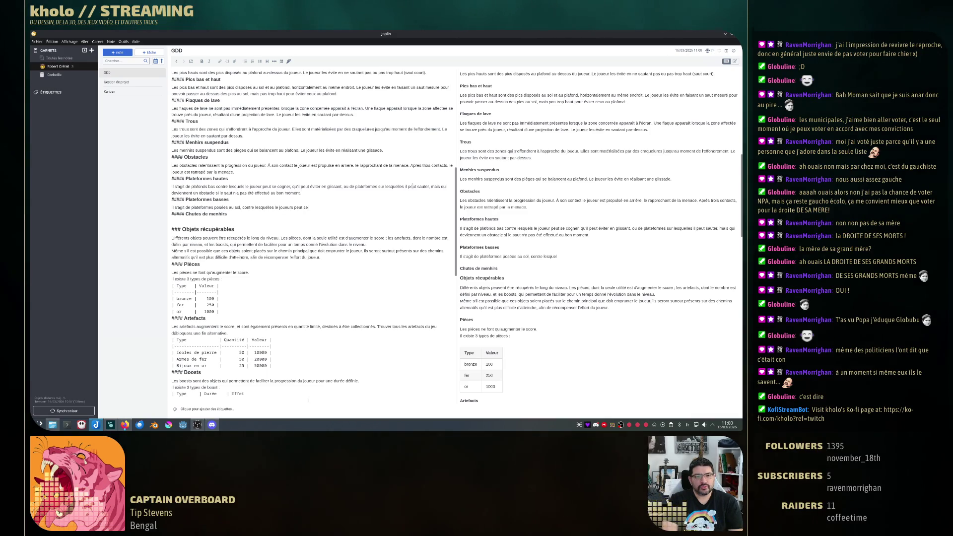
- Write that the player trips over a low platform, dropping the 'une animation' phrasing
{"action": "key", "text": "BackSpace"}
{"action": "key", "text": "BackSpace"}
{"action": "key", "text": "BackSpace"}
{"action": "key", "text": "BackSpace"}
{"action": "key", "text": "BackSpace"}
{"action": "key", "text": "BackSpace"}
{"action": "type", "text": "se cogner s"}
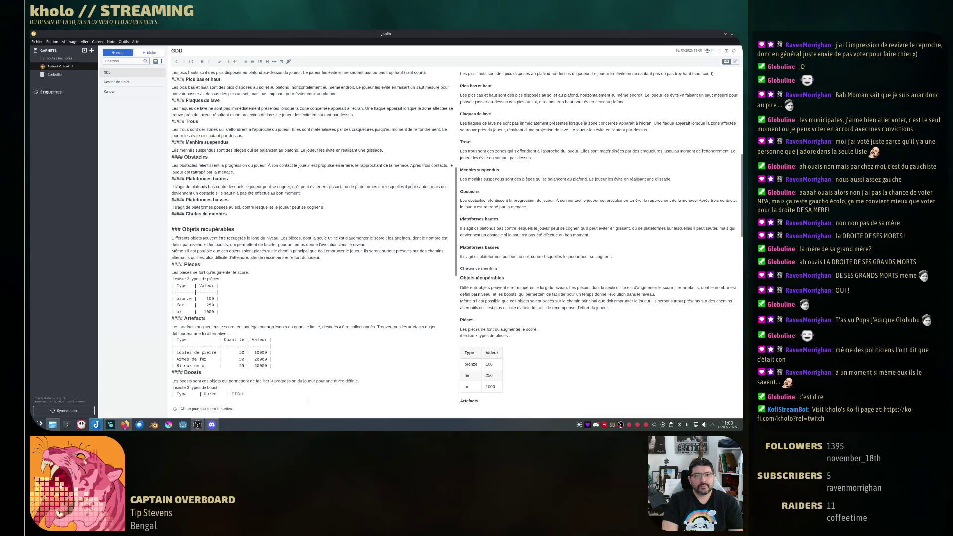
{"action": "key", "text": "BackSpace"}
{"action": "key", "text": "BackSpace"}
{"action": "type", "text": ", qu'il peu"}
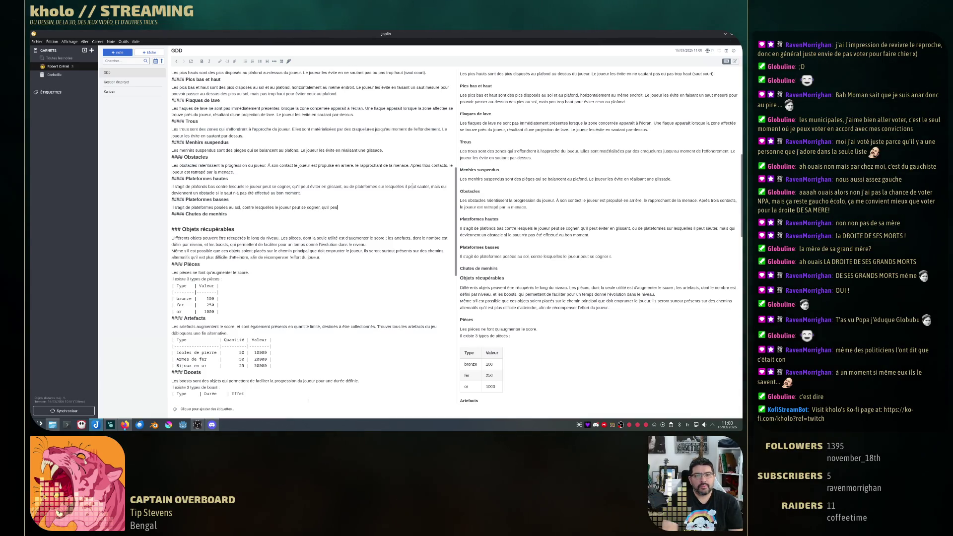
{"action": "type", "text": "t éviter en s"}
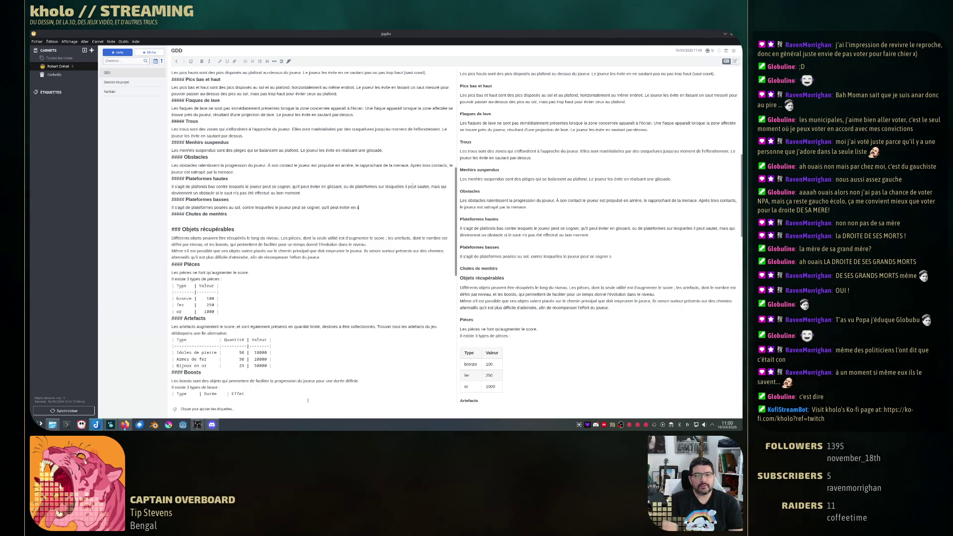
{"action": "type", "text": "autant par"}
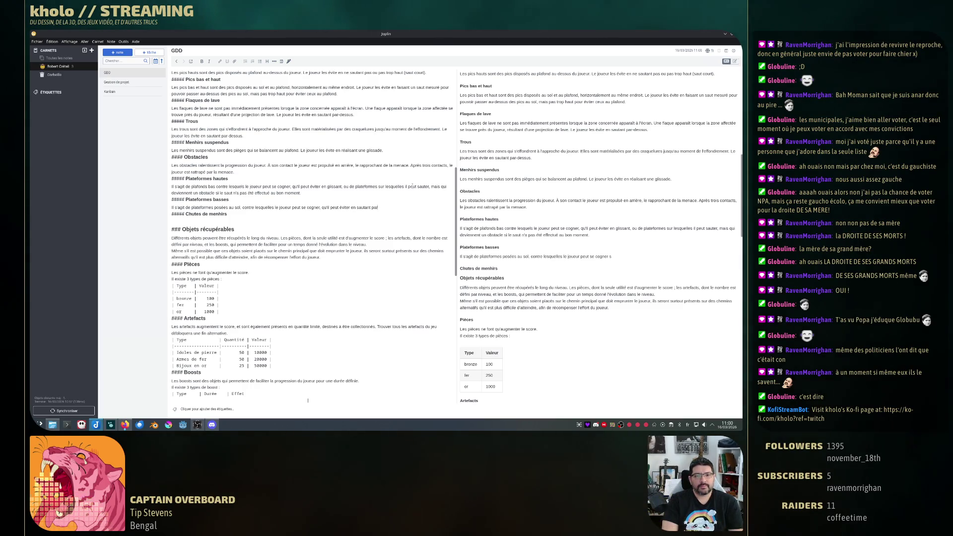
{"action": "type", "text": " dessus."}
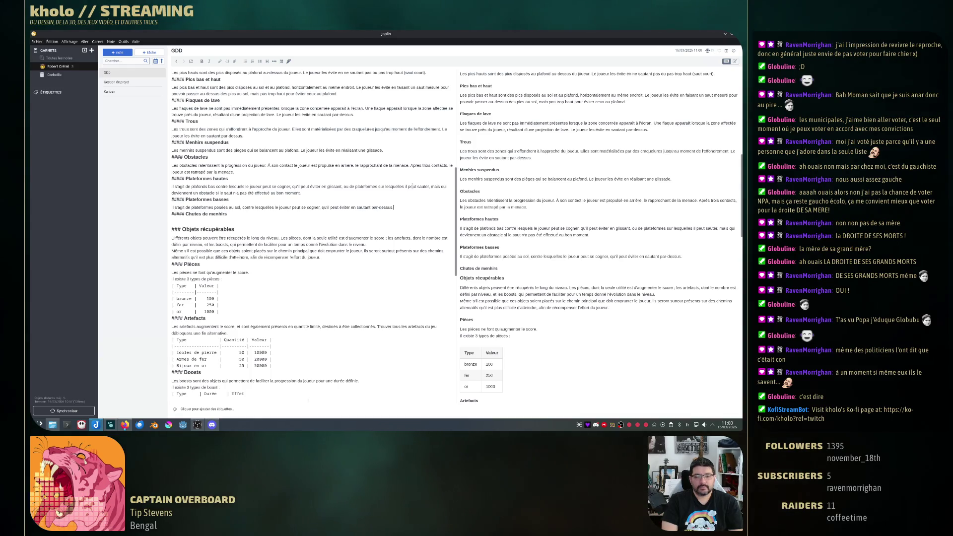
{"action": "type", "text": "S'il se fe"}
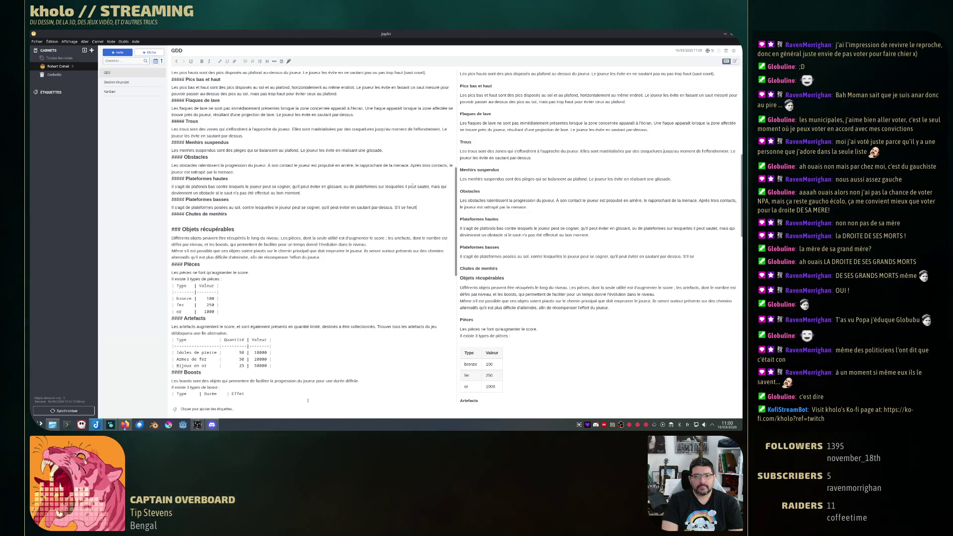
{"action": "type", "text": " à une pla"}
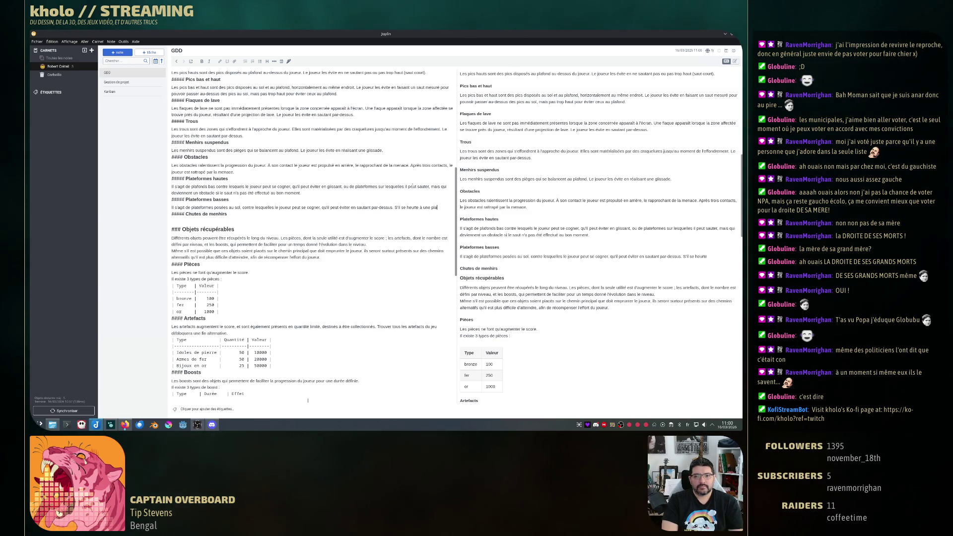
{"action": "type", "text": "teforme ba"}
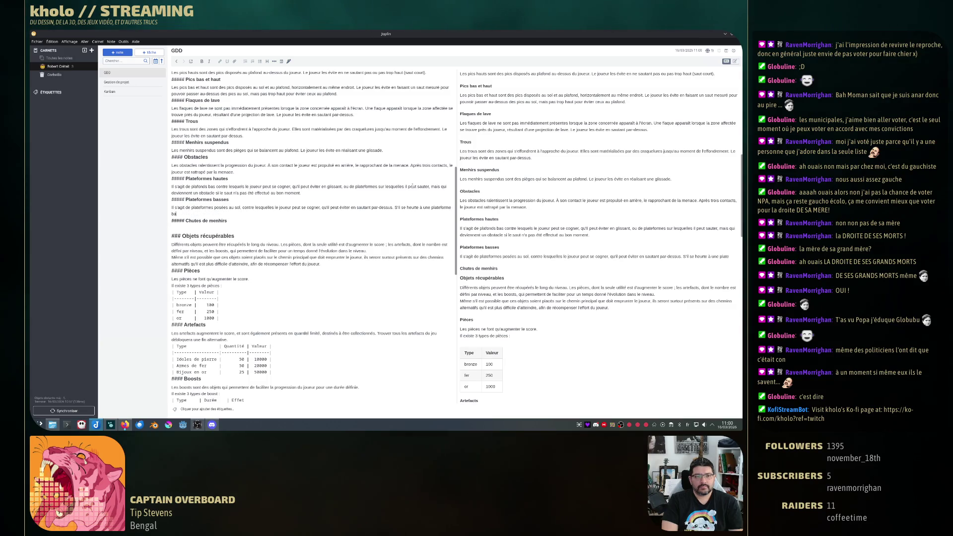
{"action": "type", "text": "."}
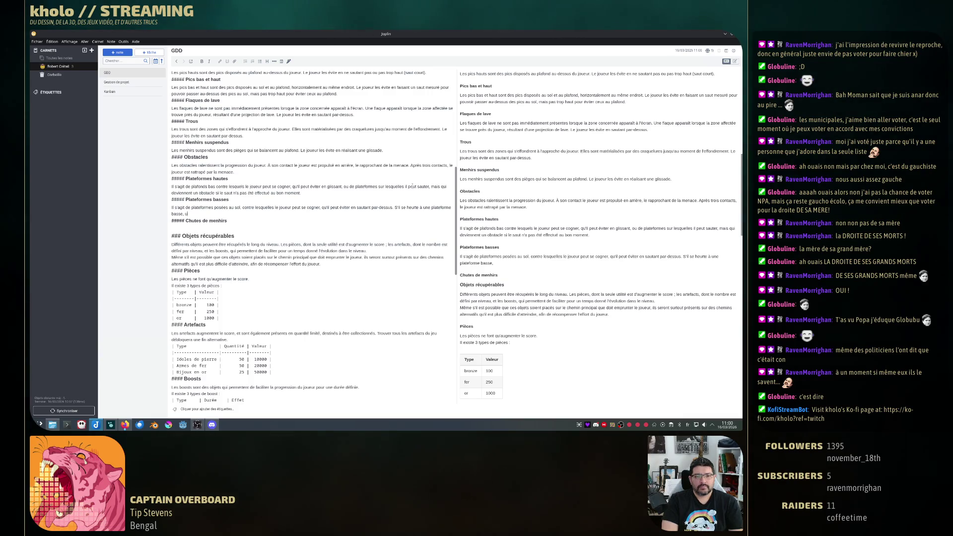
{"action": "type", "text": "nimation"}
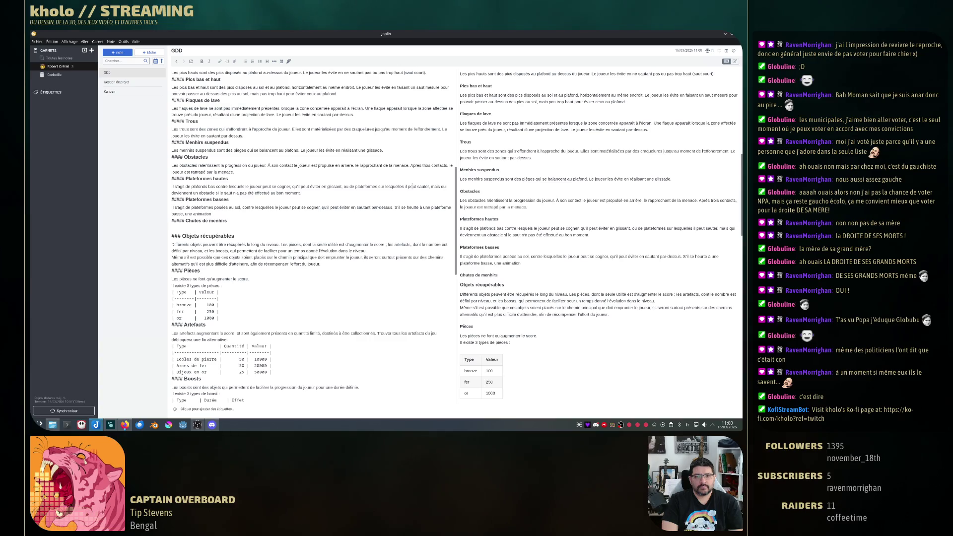
{"action": "key", "text": "BackSpace"}
{"action": "key", "text": "BackSpace"}
{"action": "key", "text": "BackSpace"}
{"action": "key", "text": "BackSpace"}
{"action": "key", "text": "BackSpace"}
{"action": "key", "text": "BackSpace"}
{"action": "type", "text": "."}
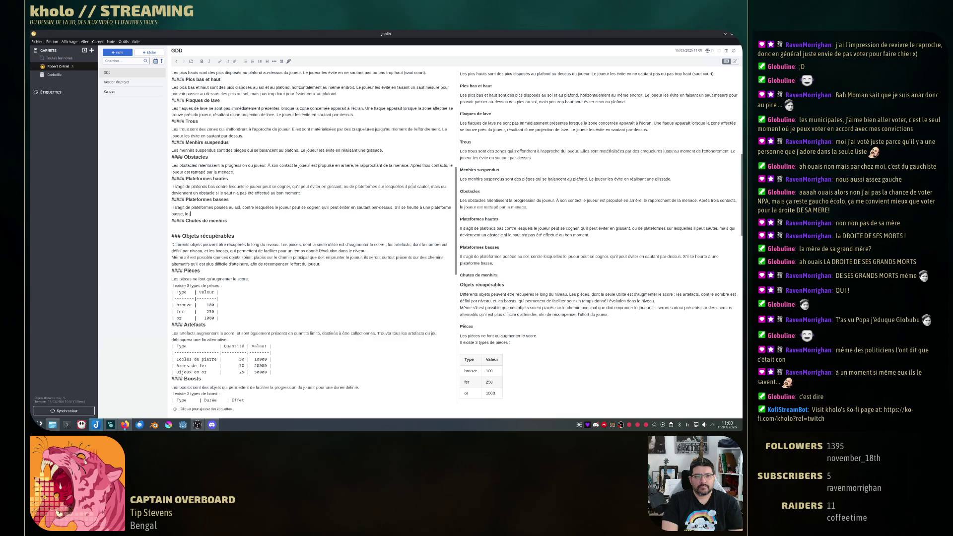
{"action": "type", "text": "r trébuche"}
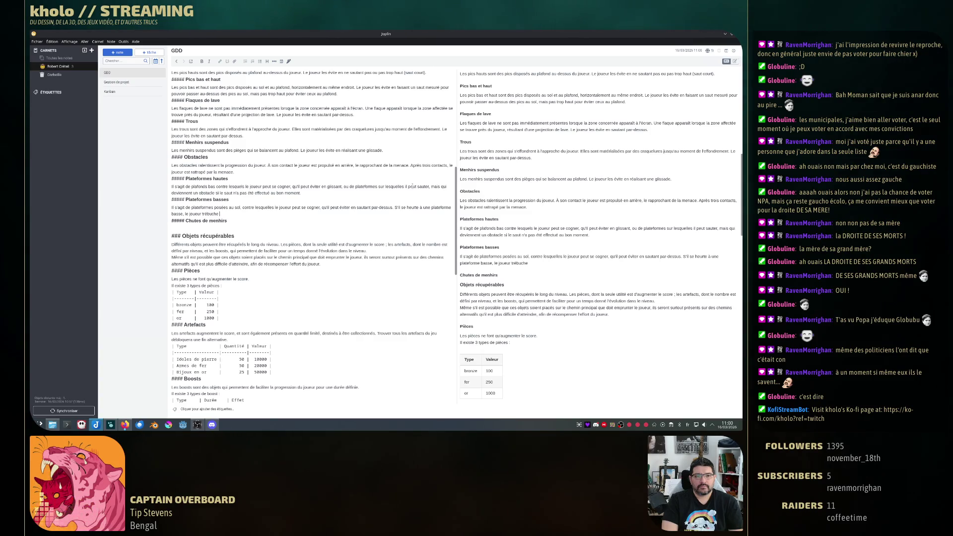
{"action": "type", "text": " par dessus la"}
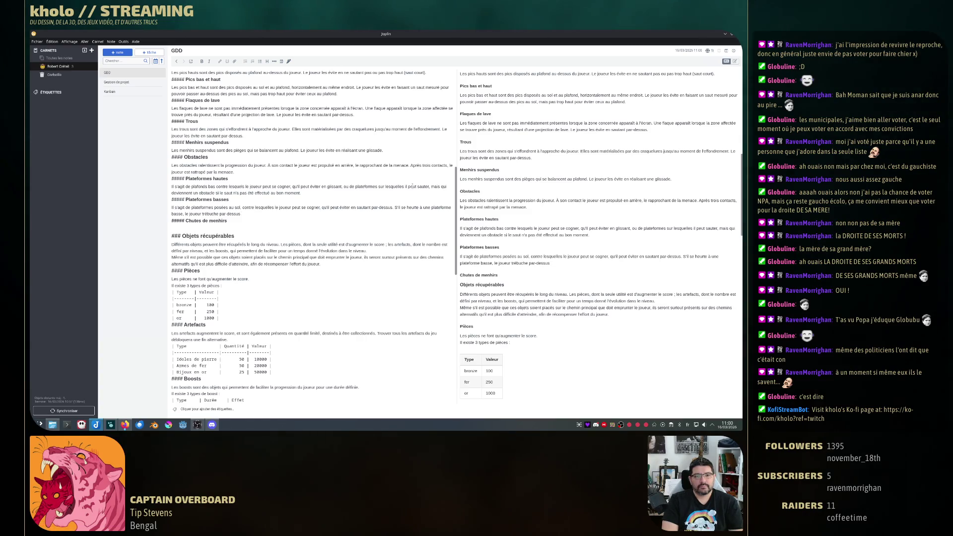
{"action": "type", "text": " mais peu"}
{"action": "type", "text": "t conserver"}
{"action": "type", "text": " sa pl"}
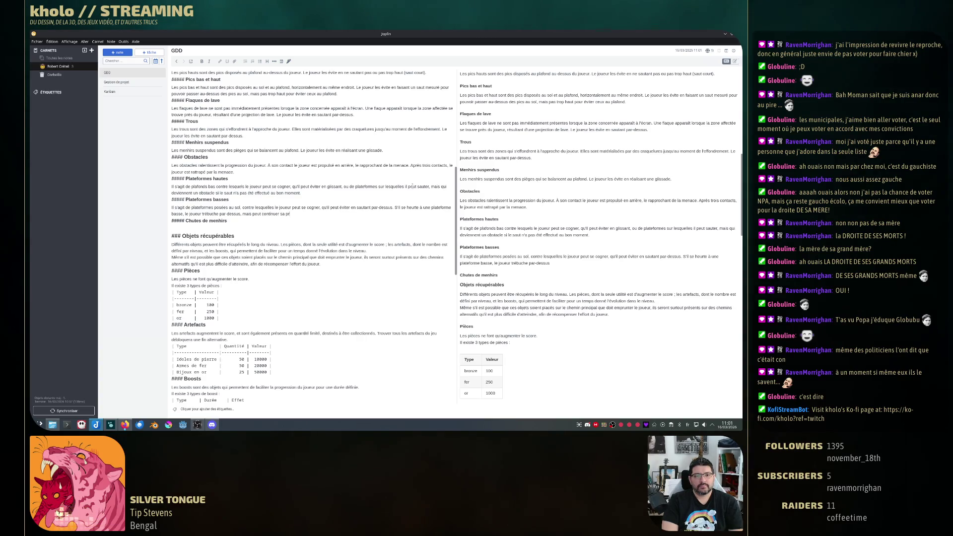
{"action": "type", "text": "n."}
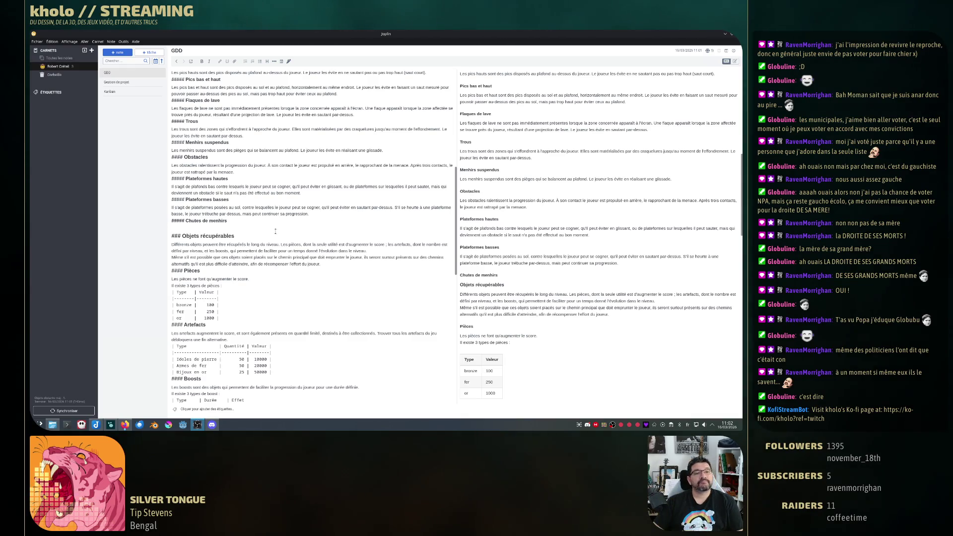
- End the Plateformes basses paragraph with 'mais peut continuer sa progression.'
{"action": "key", "text": "Return"}
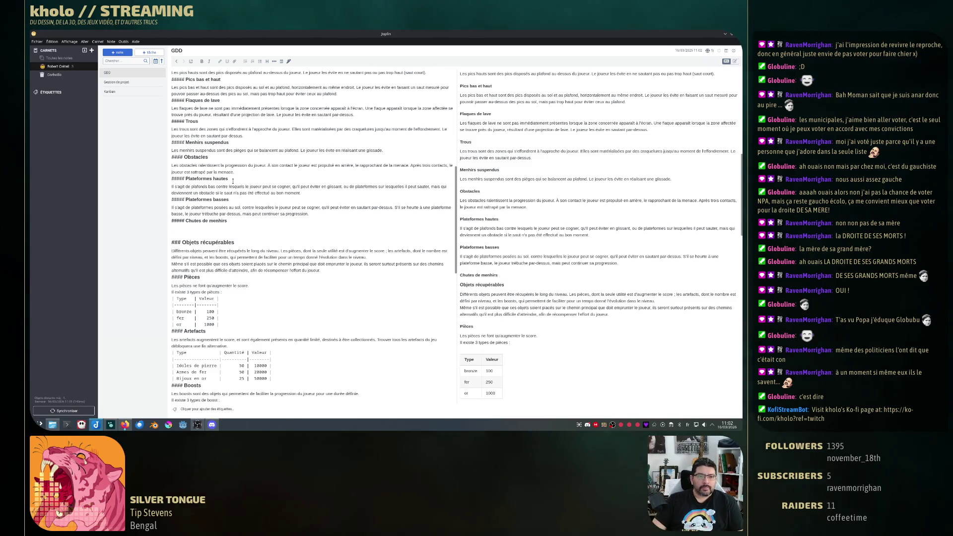
{"action": "scroll", "coordinate": [218, 148], "scroll_direction": "up", "scroll_amount": 3}
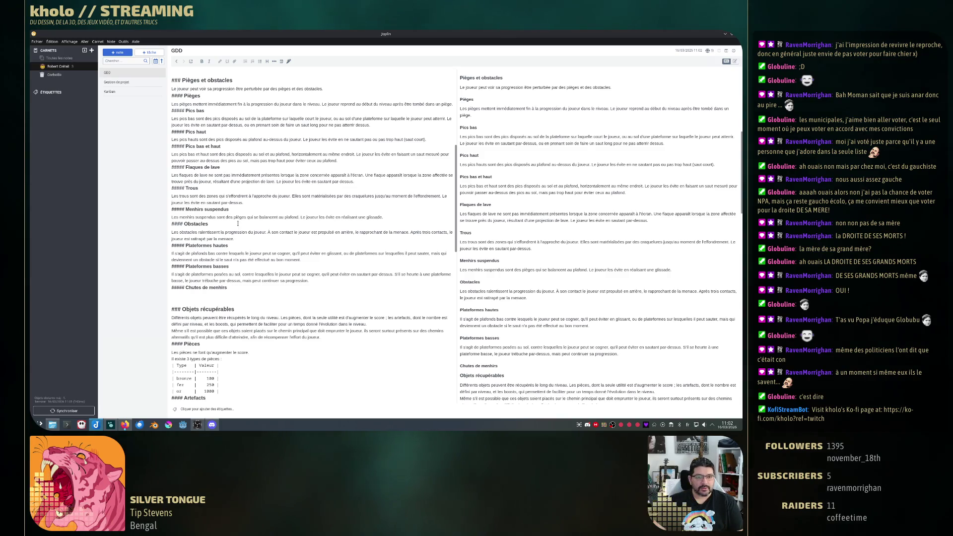
- Review the trap sections and return to the empty line under Chutes de menhirs
{"action": "left_click", "coordinate": [196, 242]}
{"action": "key", "text": "shift+Down"}
{"action": "key", "text": "shift+Down"}
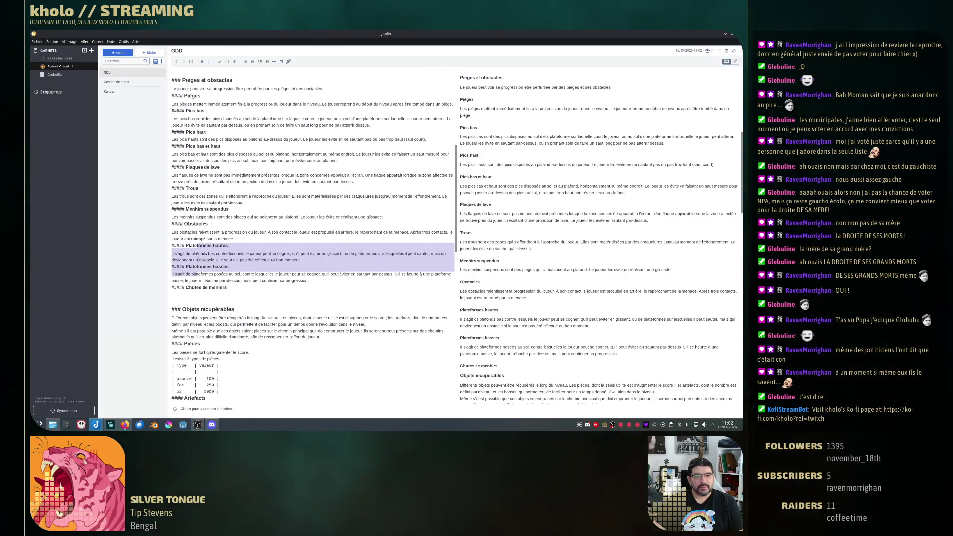
{"action": "left_click", "coordinate": [198, 240]}
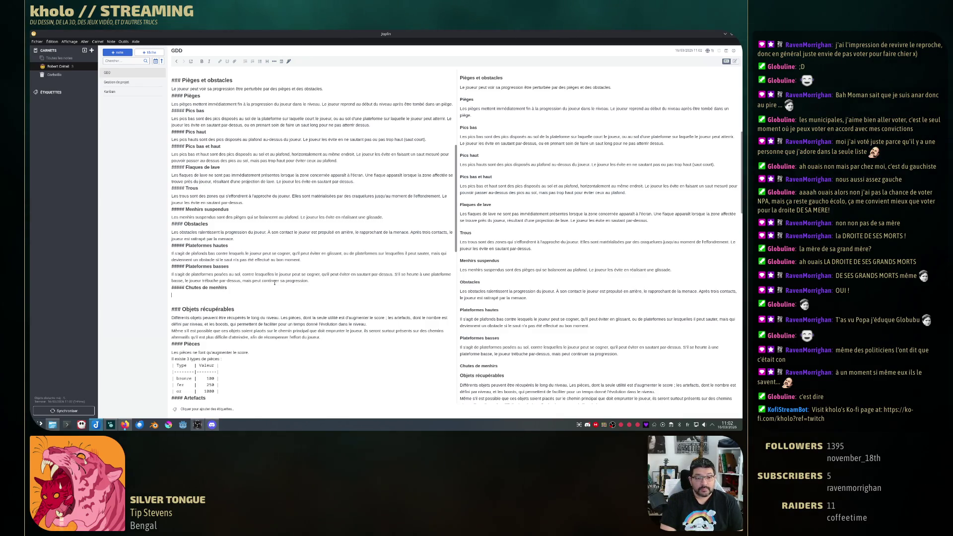
{"action": "type", "text": "Unm"}
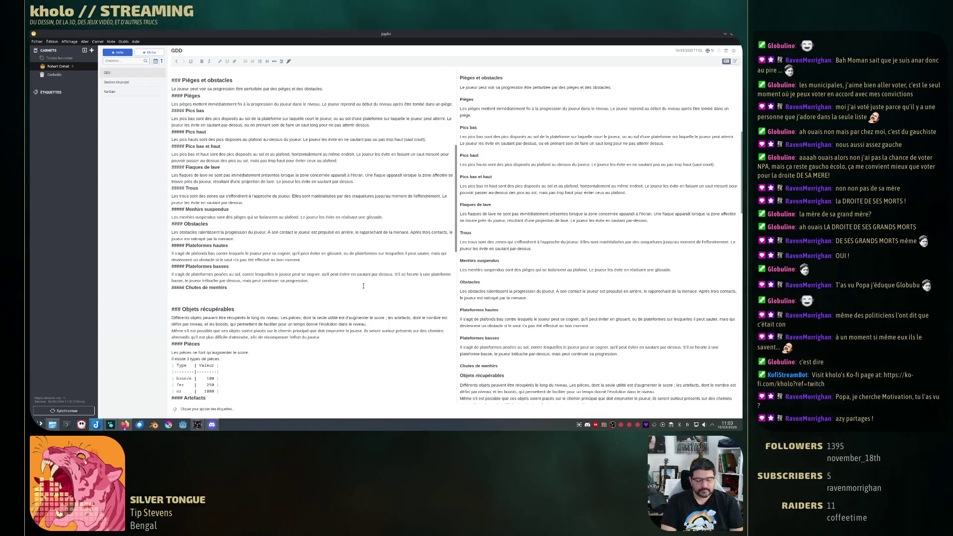
{"action": "type", "text": "Un menhi"}
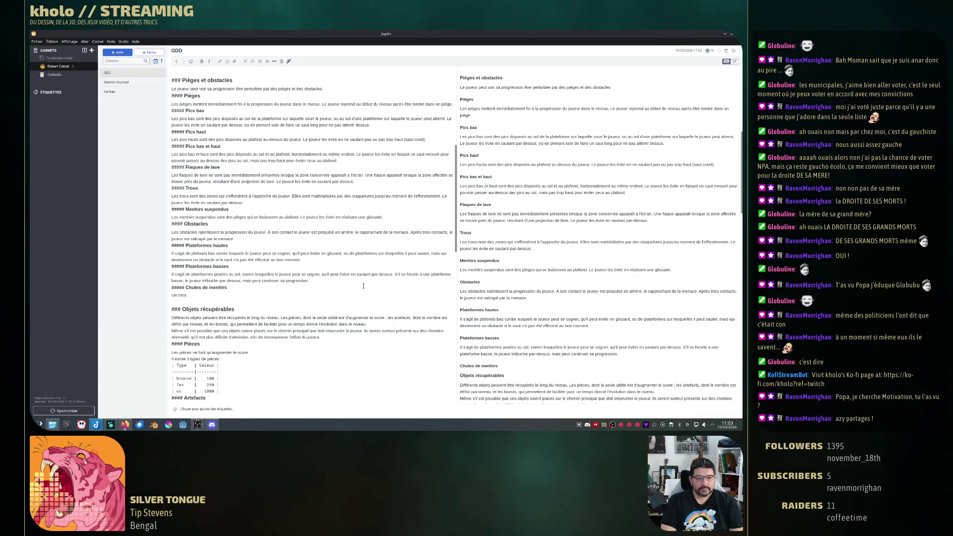
{"action": "type", "text": "r atter"}
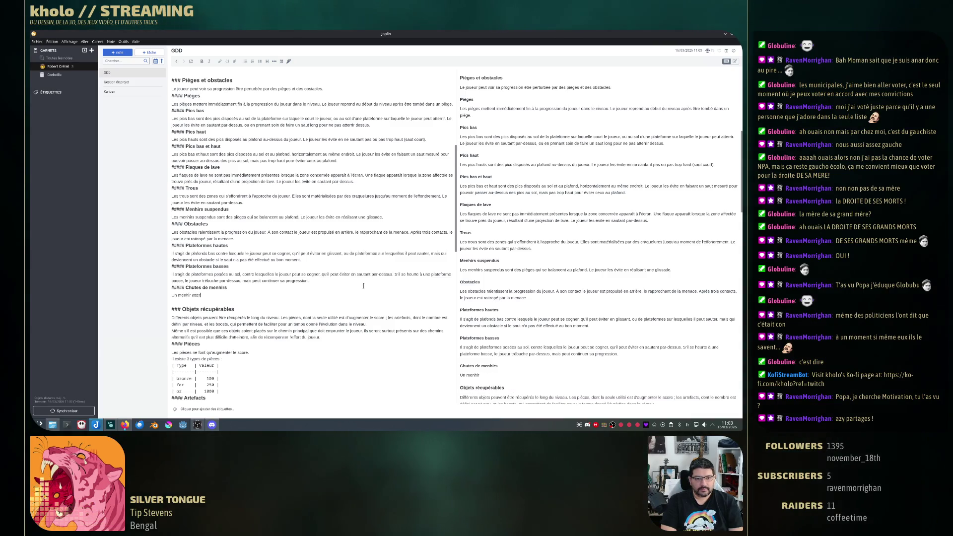
{"action": "type", "text": "rit"}
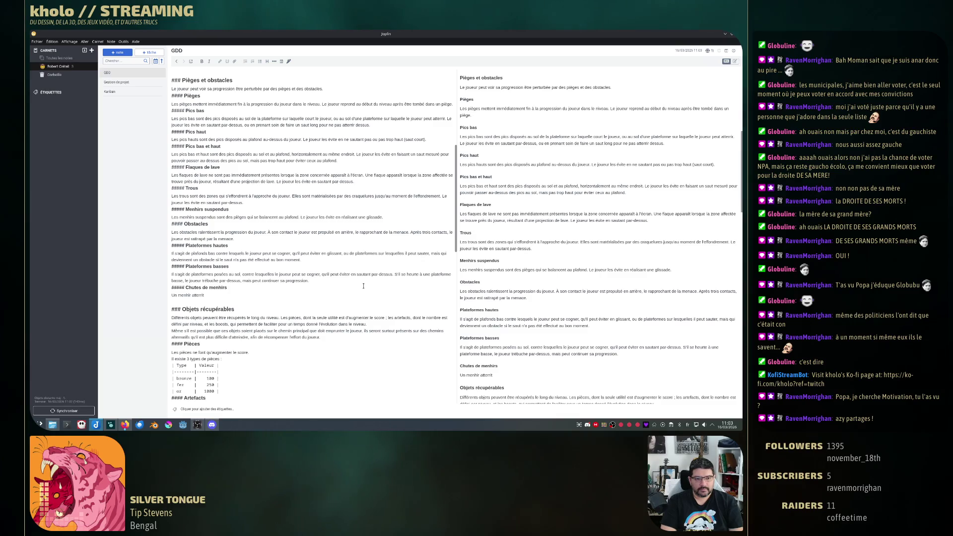
{"action": "type", "text": " sur une"}
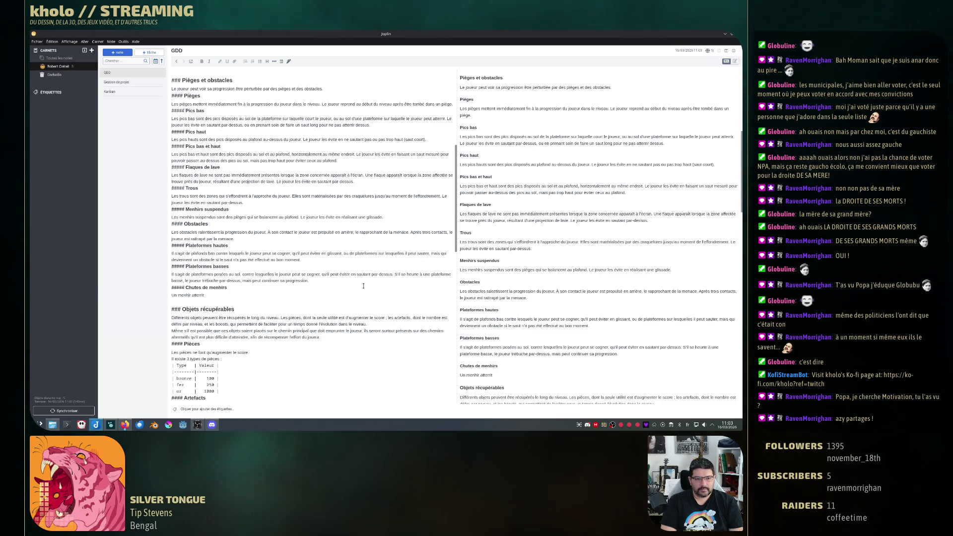
{"action": "type", "text": " zone pro"}
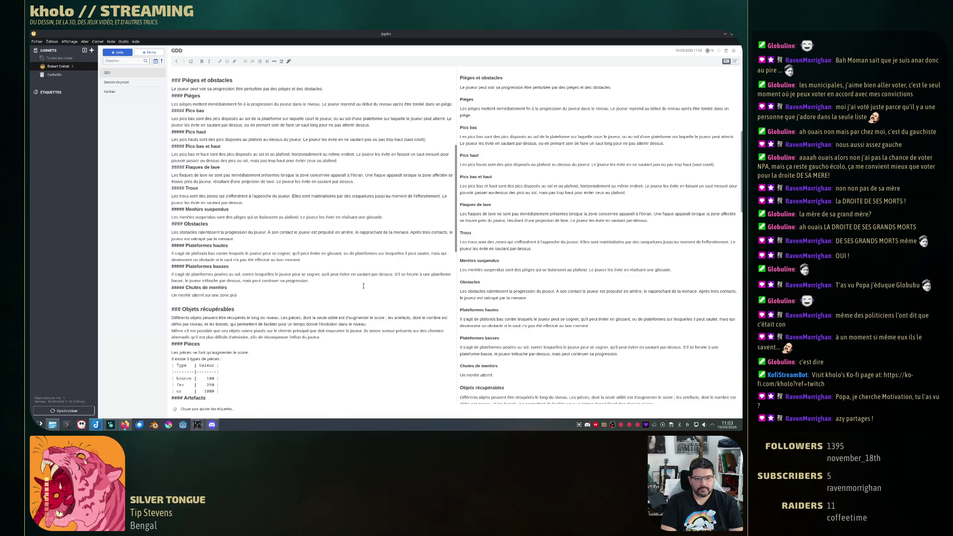
{"action": "type", "text": "che du joueur."}
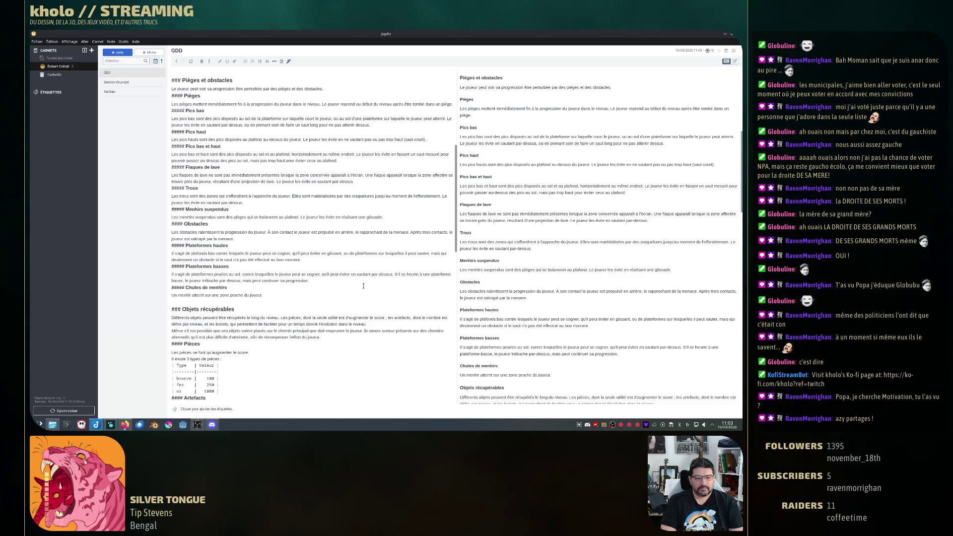
{"action": "type", "text": " Le joueur"}
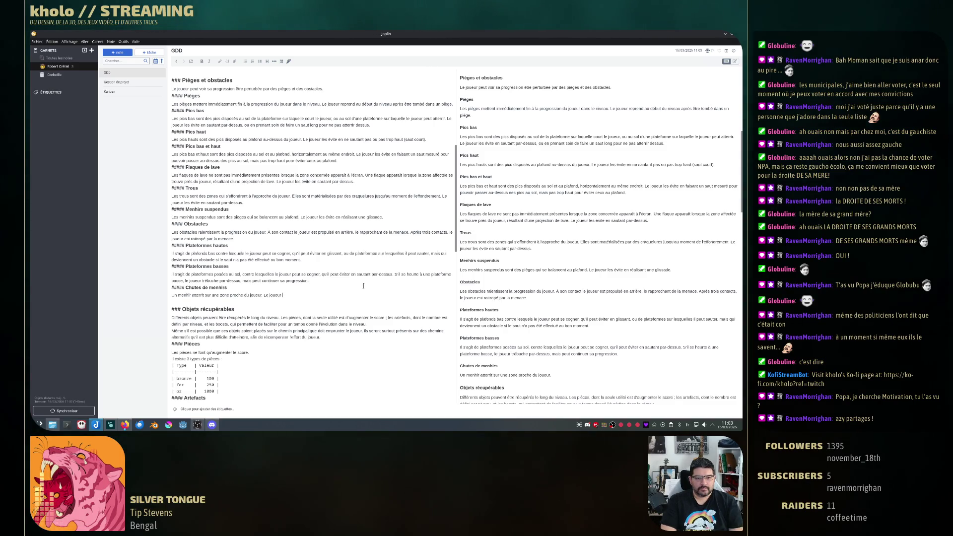
{"action": "type", "text": " peut l'éviter en"}
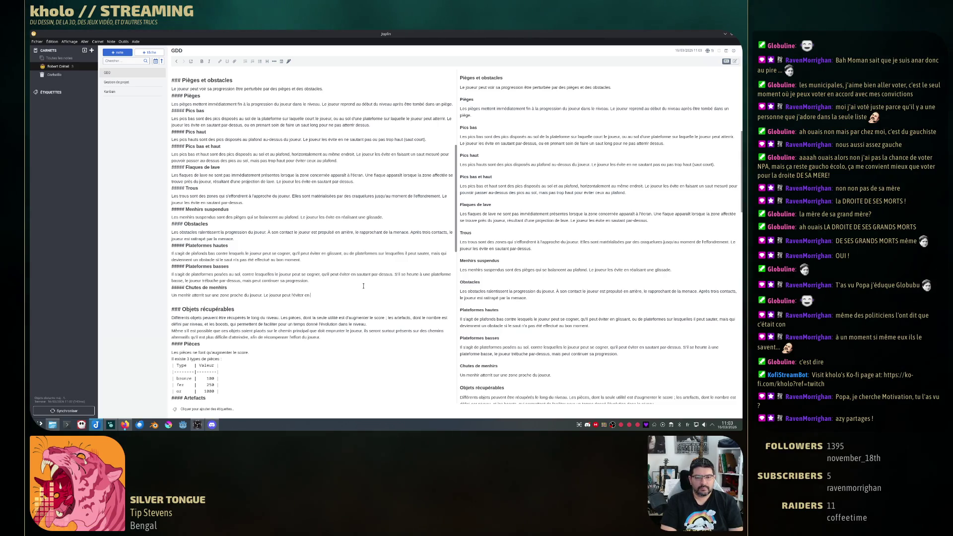
{"action": "type", "text": "tant par dessus."}
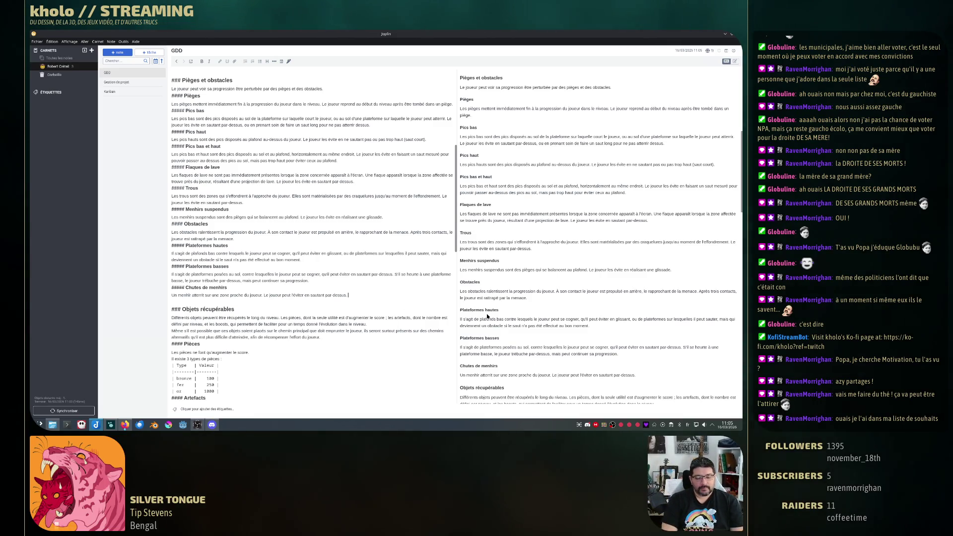
{"action": "type", "text": "Le menhi"}
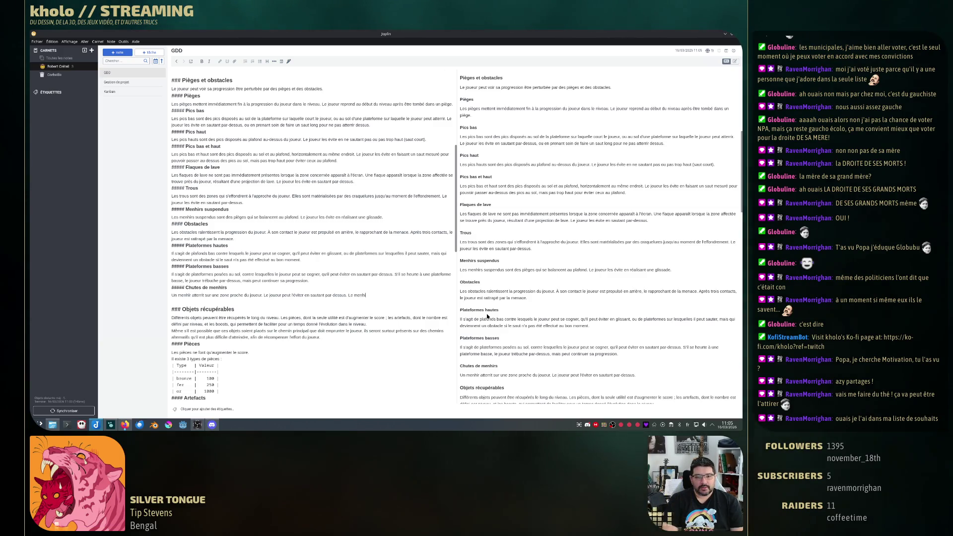
{"action": "type", "text": "r ne peut"}
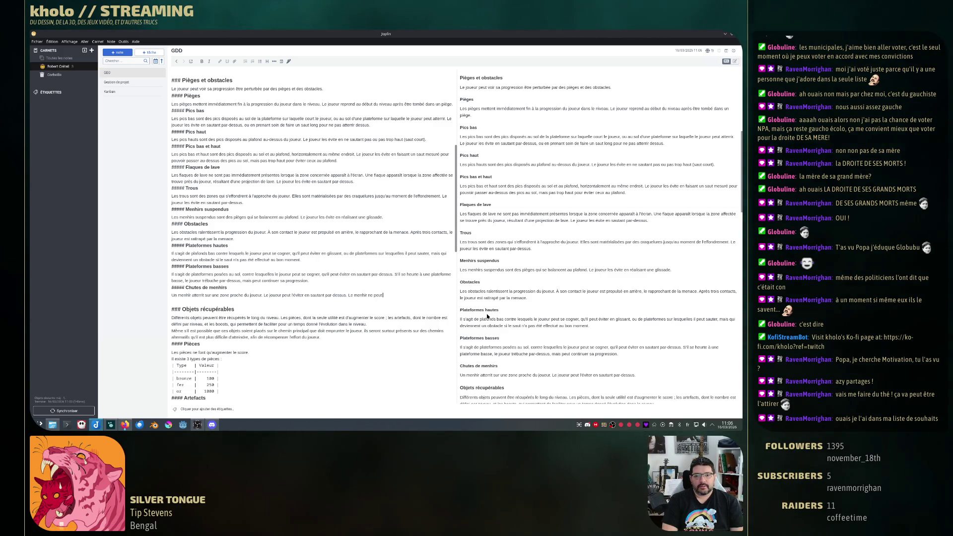
{"action": "type", "text": " pas atterri"}
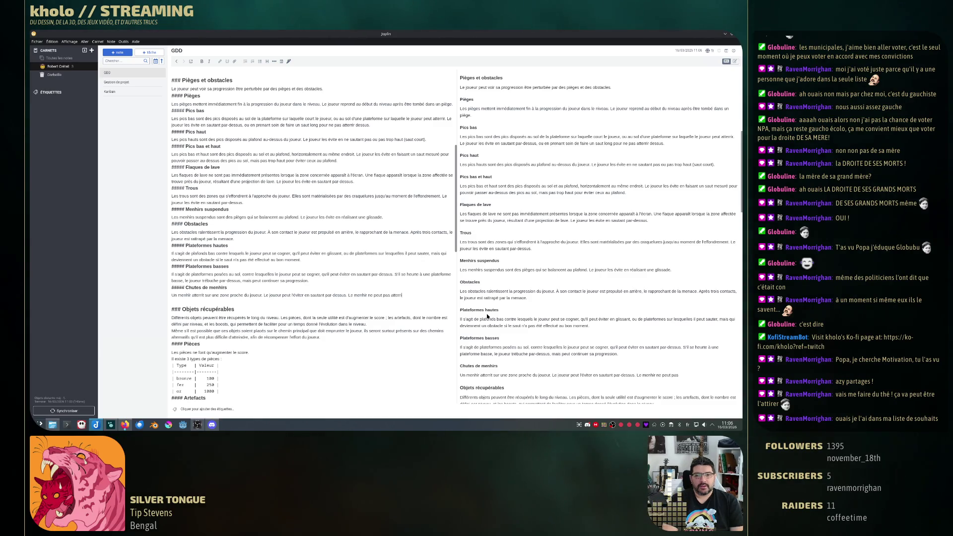
{"action": "type", "text": "r sur le joueur."}
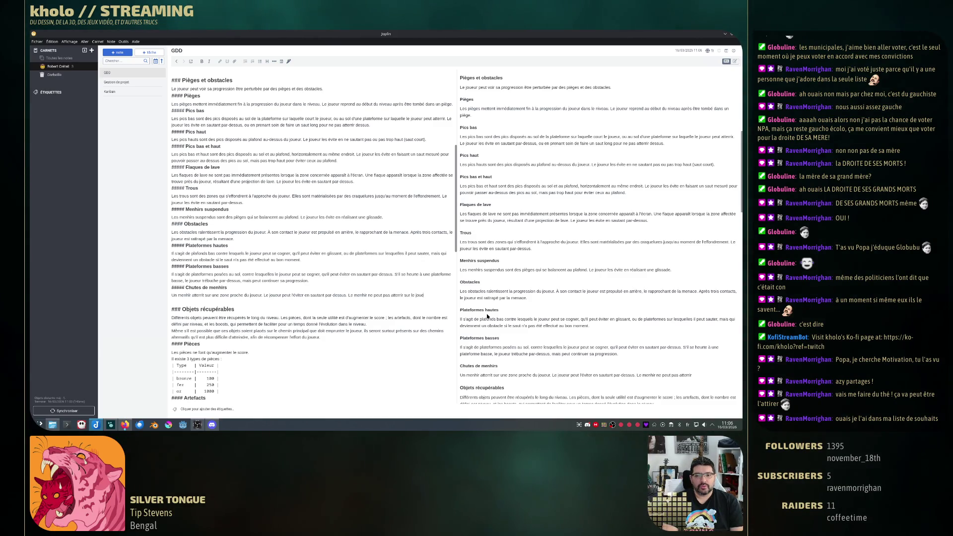
- Describe a menhir landing near the player, jumped over and never landing on them
{"action": "key", "text": "BackSpace"}
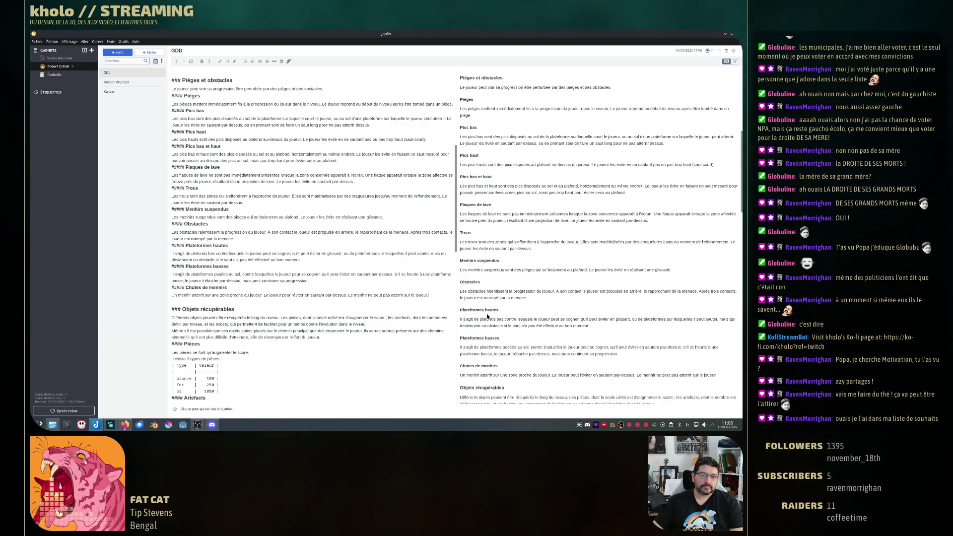
{"action": "scroll", "coordinate": [345, 239], "scroll_direction": "down", "scroll_amount": 2}
{"action": "scroll", "coordinate": [345, 239], "scroll_direction": "down", "scroll_amount": 2}
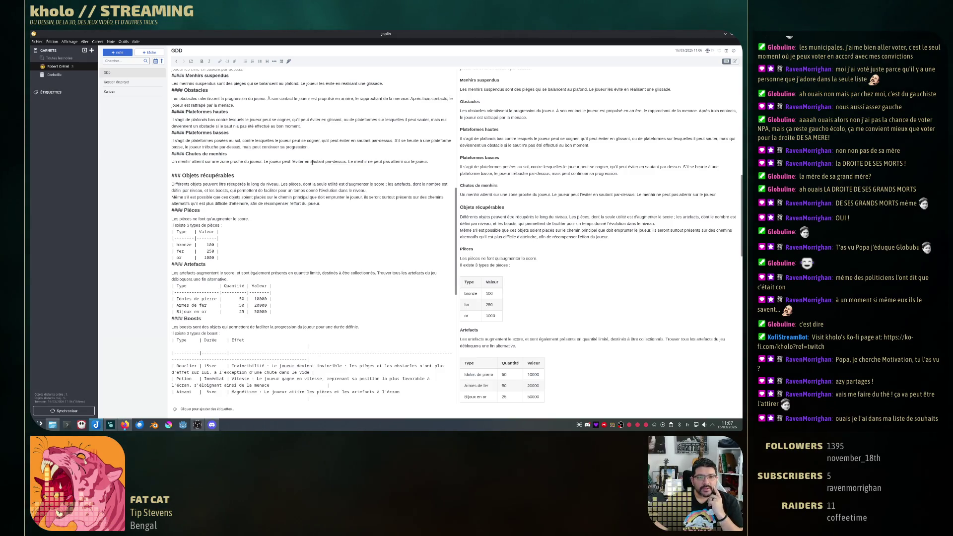
{"action": "scroll", "coordinate": [313, 205], "scroll_direction": "down", "scroll_amount": 5}
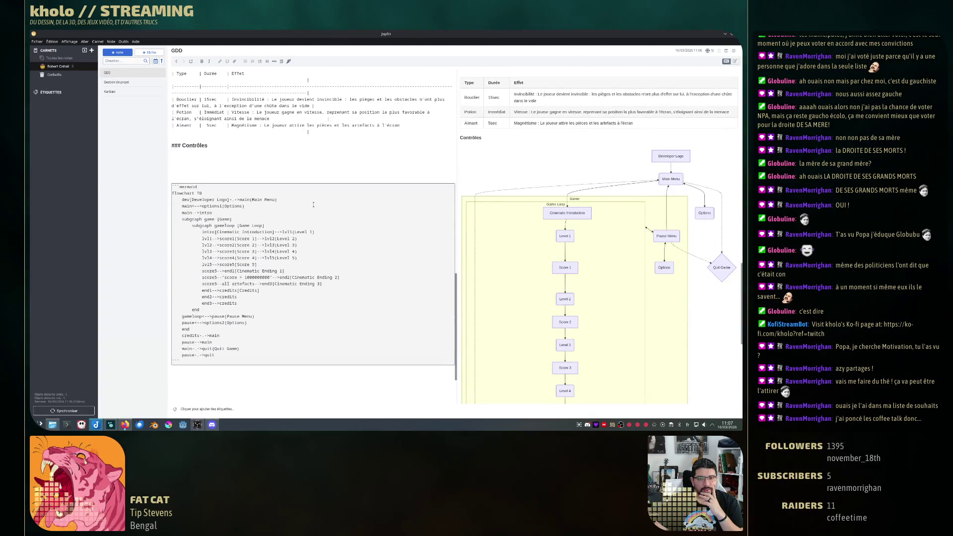
{"action": "scroll", "coordinate": [314, 205], "scroll_direction": "up", "scroll_amount": 3}
{"action": "scroll", "coordinate": [313, 204], "scroll_direction": "up", "scroll_amount": 3}
{"action": "scroll", "coordinate": [314, 205], "scroll_direction": "up", "scroll_amount": 3}
{"action": "scroll", "coordinate": [314, 204], "scroll_direction": "up", "scroll_amount": 3}
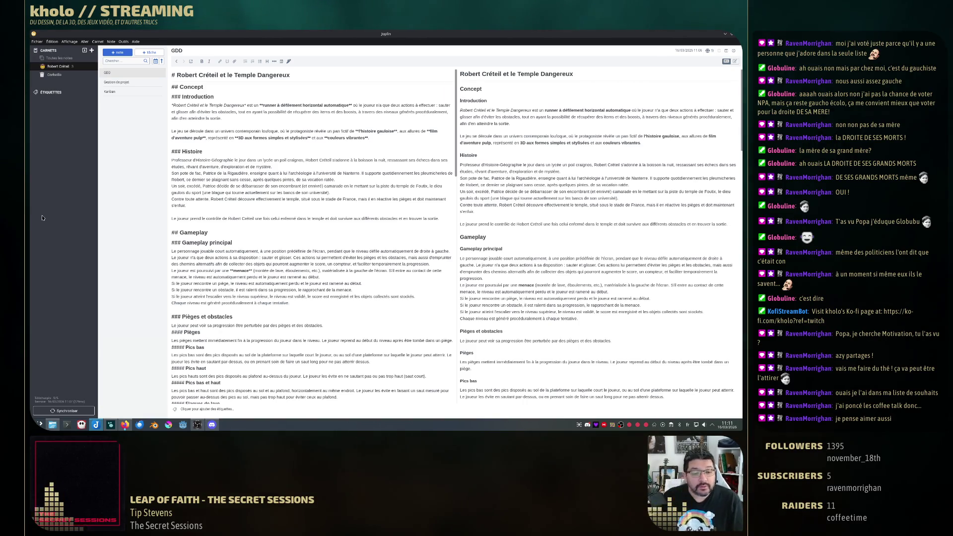
{"action": "key", "text": "super"}
{"action": "type", "text": "coffe"}
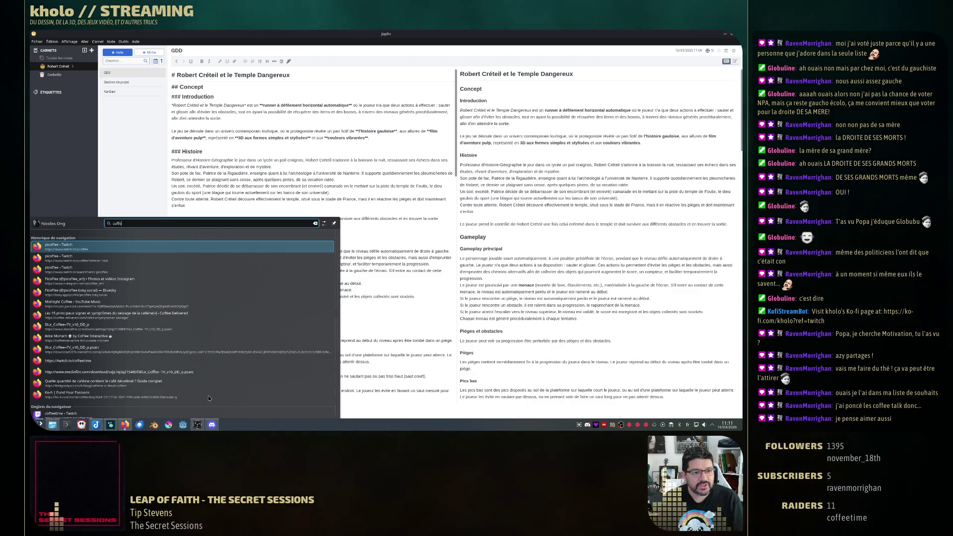
- Launch Steam from the KDE launcher and bring Firefox with the Super Mario Bros PDF back in front
{"action": "key", "text": "BackSpace"}
{"action": "key", "text": "BackSpace"}
{"action": "key", "text": "BackSpace"}
{"action": "type", "text": "s"}
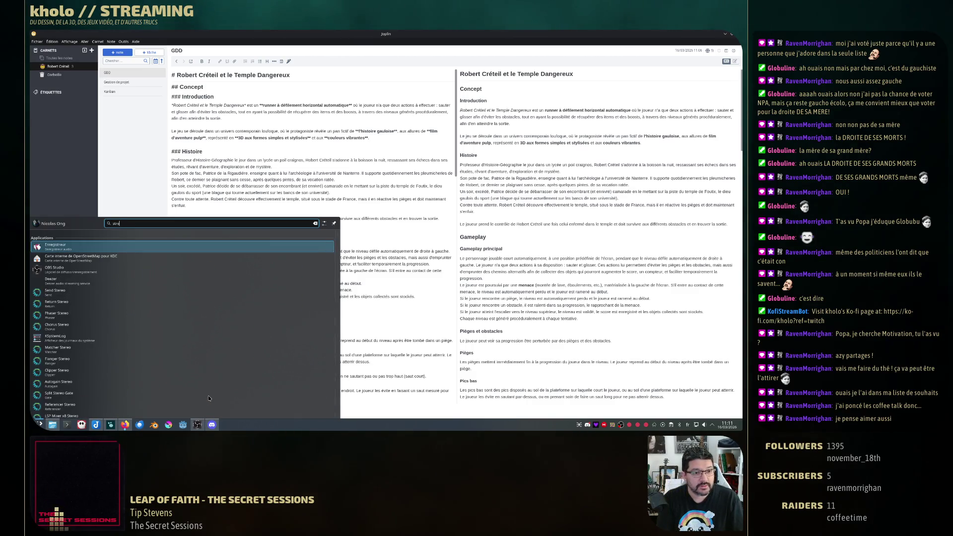
{"action": "type", "text": "team"}
{"action": "key", "text": "Return"}
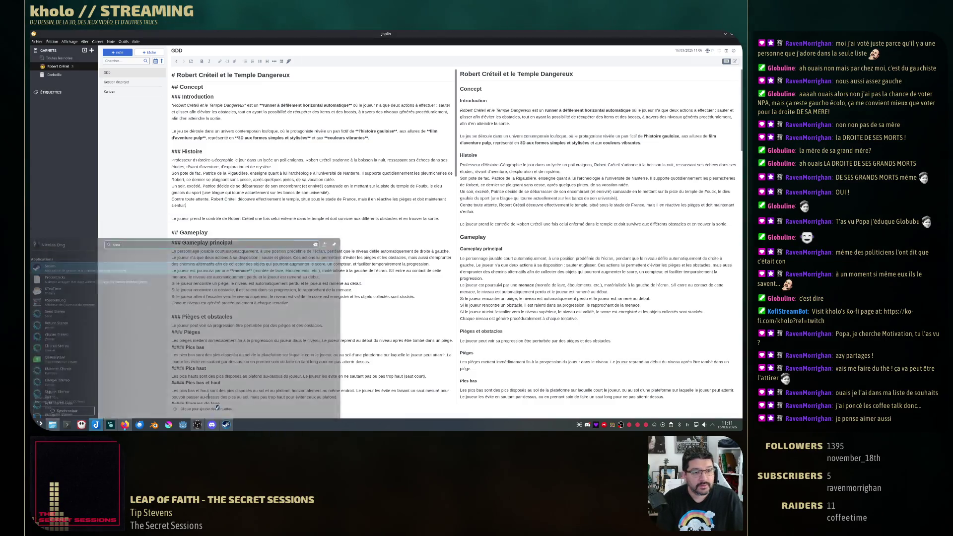
{"action": "left_click", "coordinate": [126, 424]}
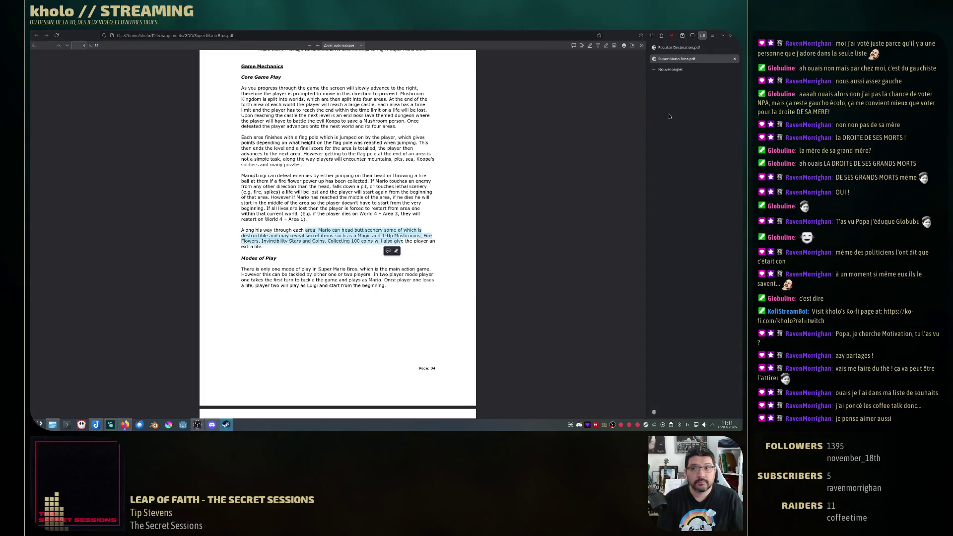
{"action": "key", "text": "ctrl+t"}
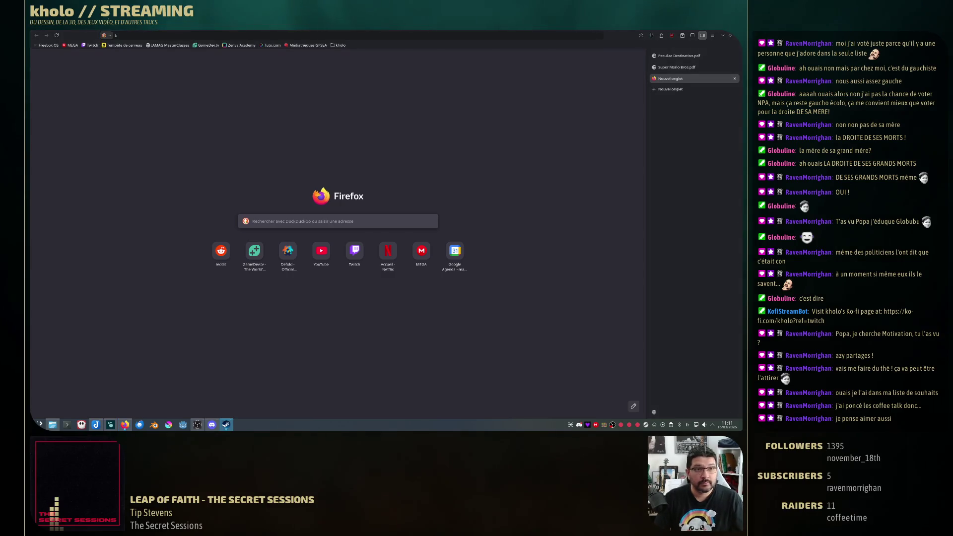
{"action": "type", "text": "s"}
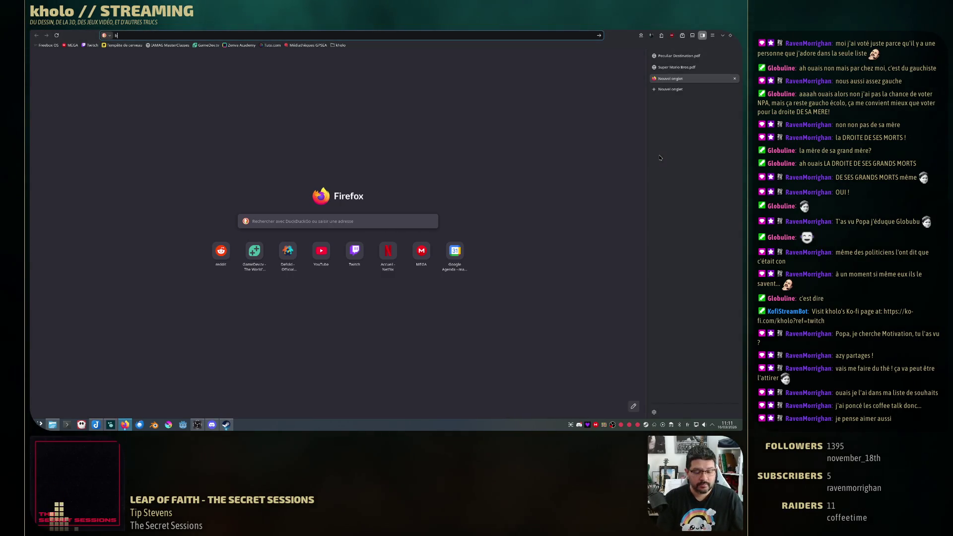
{"action": "type", "text": "acklog"}
{"action": "key", "text": "Up"}
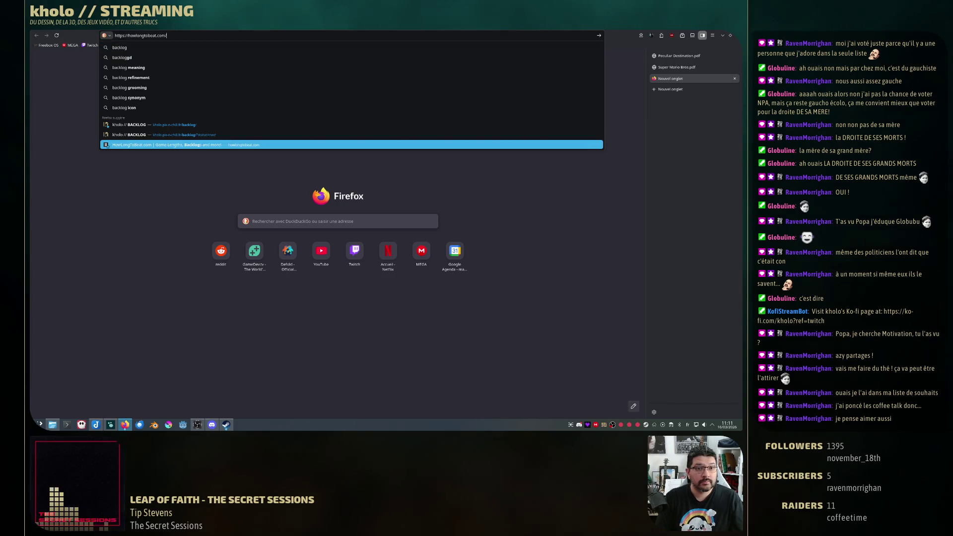
{"action": "key", "text": "Up"}
{"action": "key", "text": "Up"}
{"action": "key", "text": "Return"}
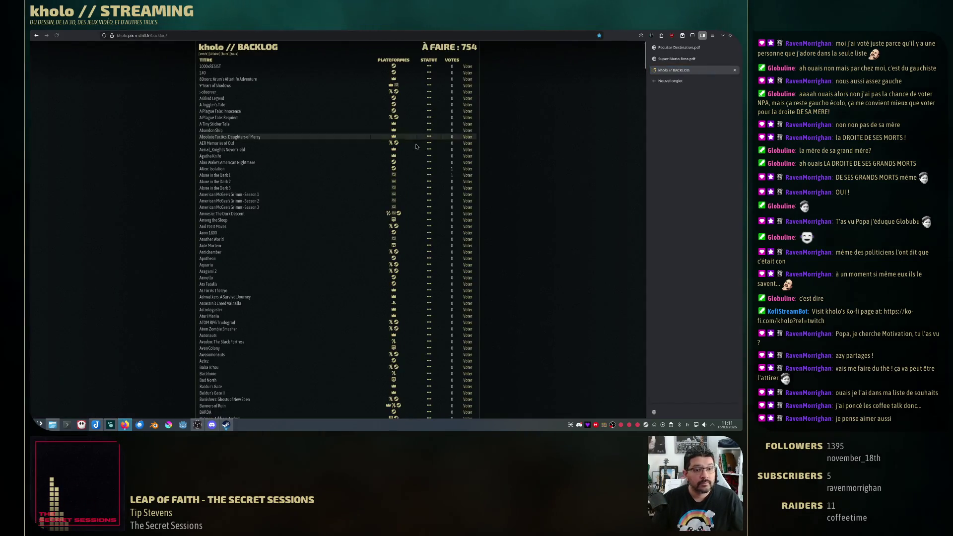
{"action": "scroll", "coordinate": [314, 258], "scroll_direction": "down", "scroll_amount": 5}
{"action": "scroll", "coordinate": [314, 258], "scroll_direction": "down", "scroll_amount": 3}
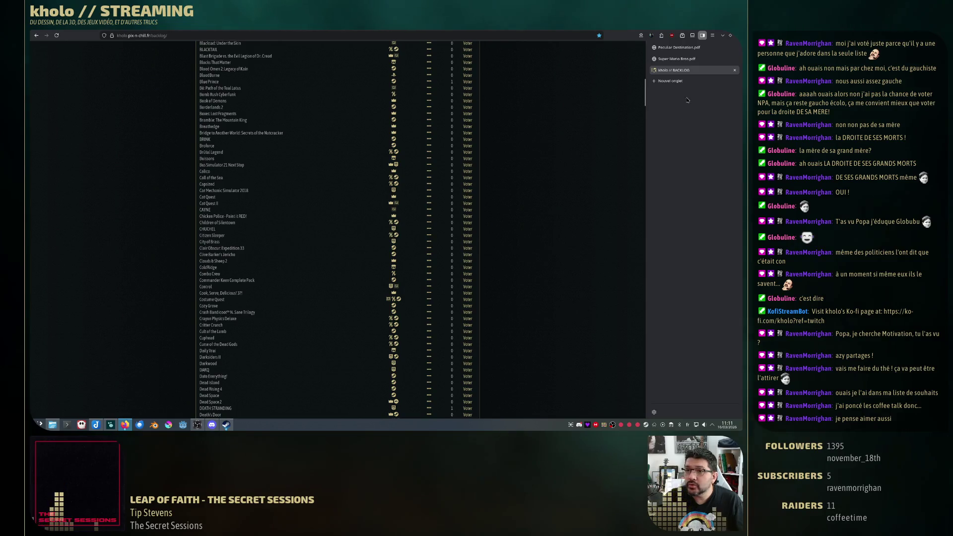
{"action": "middle_click", "coordinate": [685, 71]}
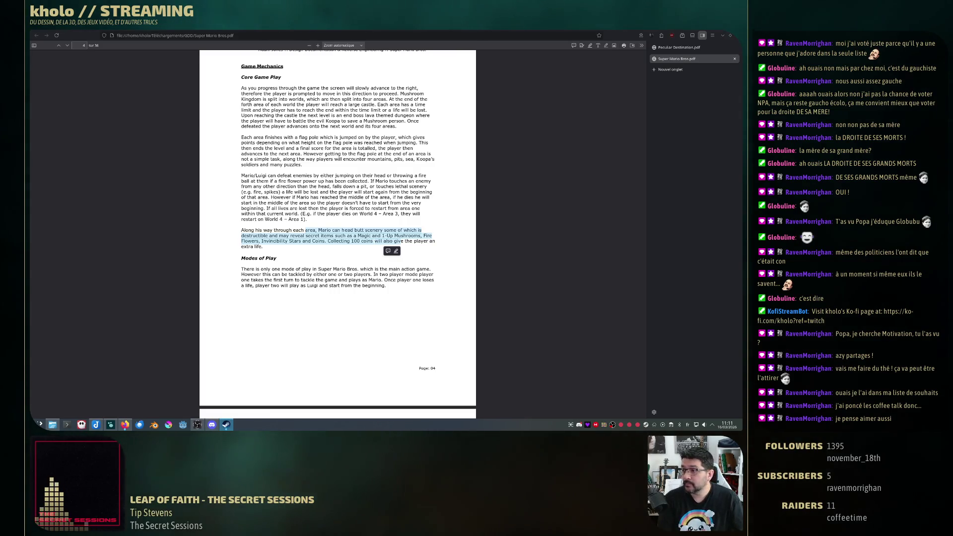
- Load gog.com in a new tab and reach the Coffee Talk store page via search
{"action": "left_click", "coordinate": [685, 70]}
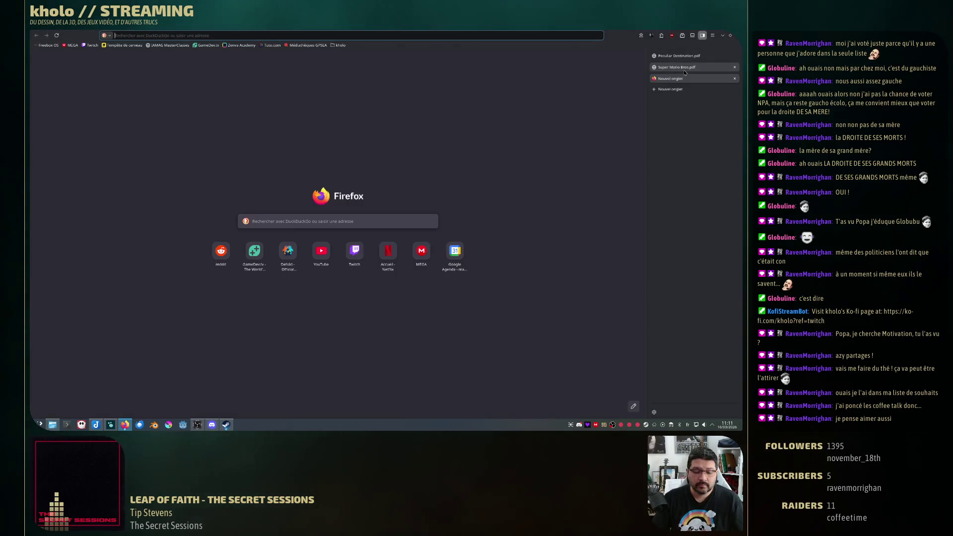
{"action": "type", "text": "og.com/"}
{"action": "key", "text": "Return"}
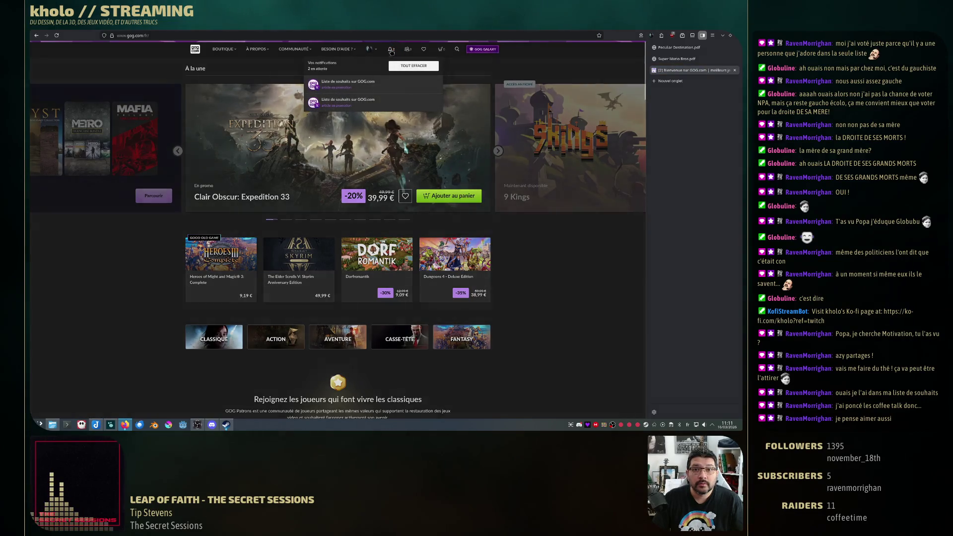
{"action": "left_click", "coordinate": [457, 50]}
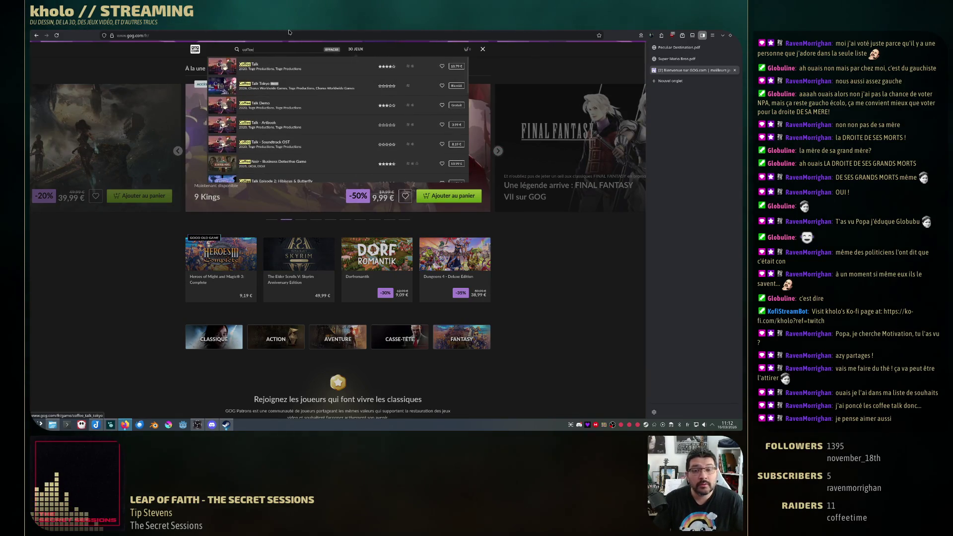
{"action": "left_click", "coordinate": [335, 61]}
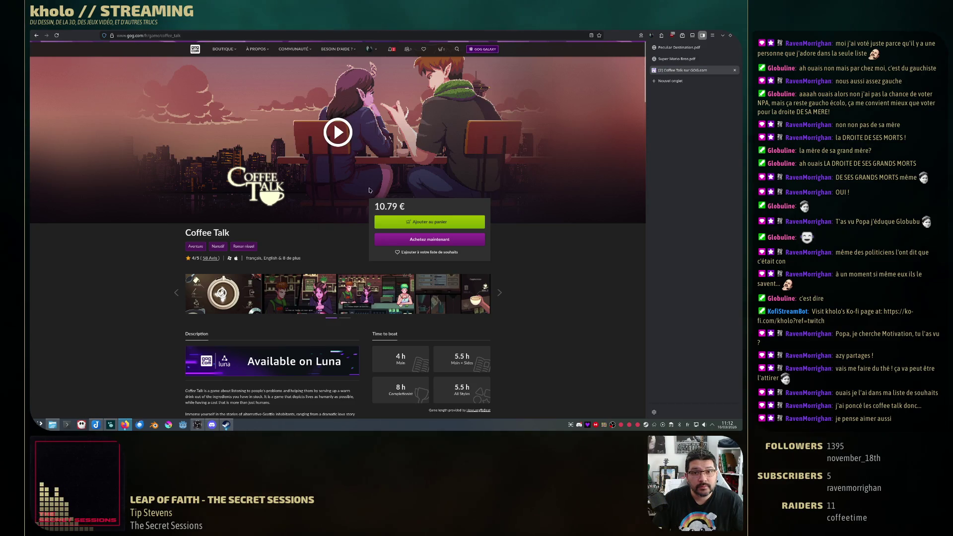
- Add Coffee Talk to the wishlist, check notifications and run another 'coffee' search
{"action": "left_click", "coordinate": [426, 253]}
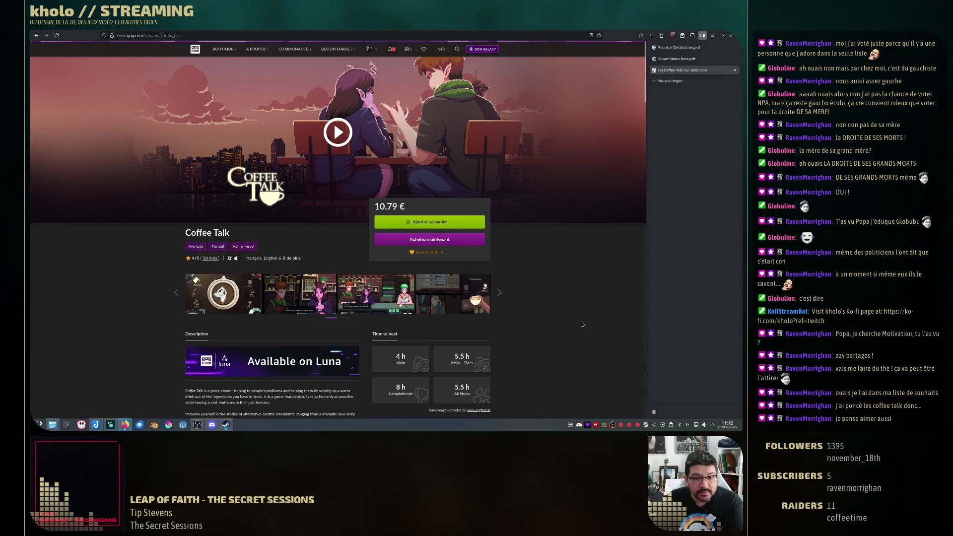
{"action": "scroll", "coordinate": [574, 311], "scroll_direction": "down", "scroll_amount": 2}
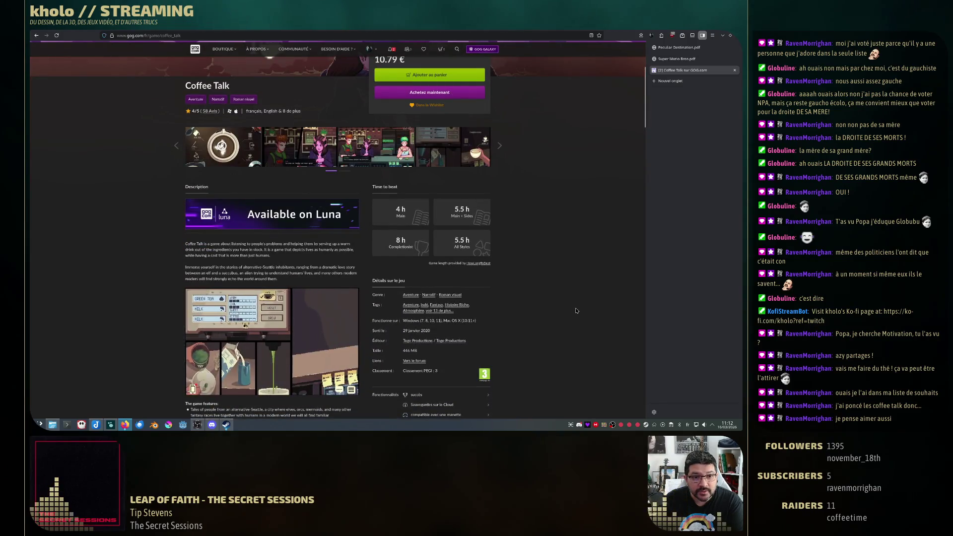
{"action": "scroll", "coordinate": [576, 309], "scroll_direction": "up", "scroll_amount": 2}
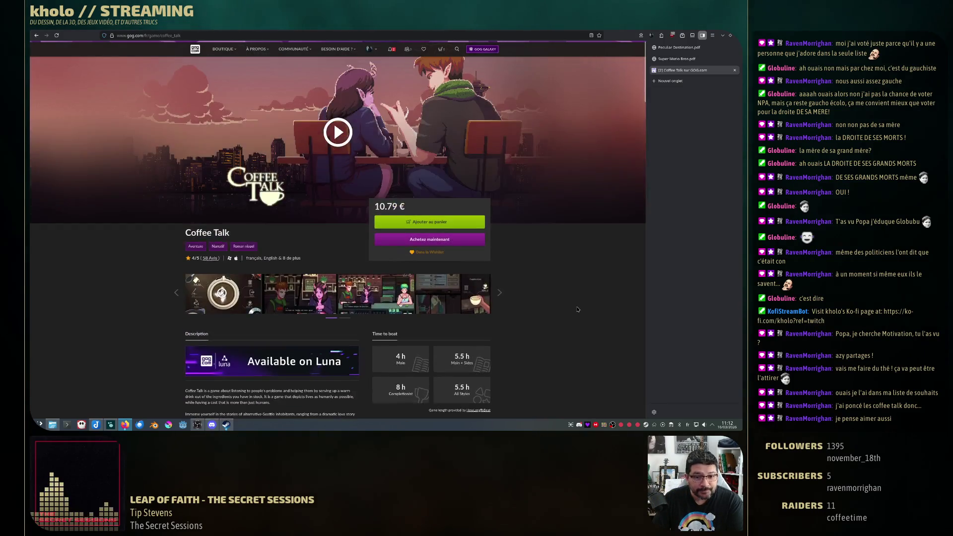
{"action": "left_click", "coordinate": [393, 51]}
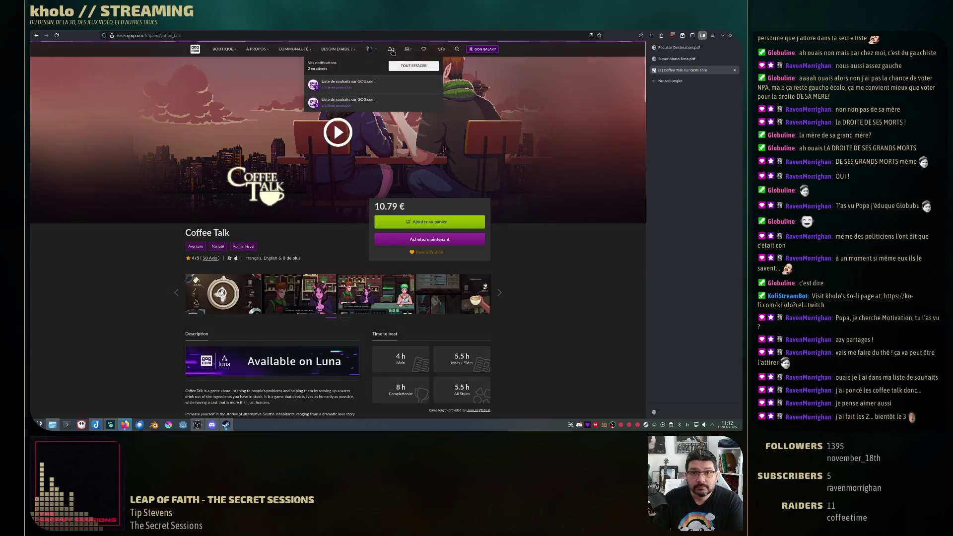
{"action": "left_click", "coordinate": [458, 53]}
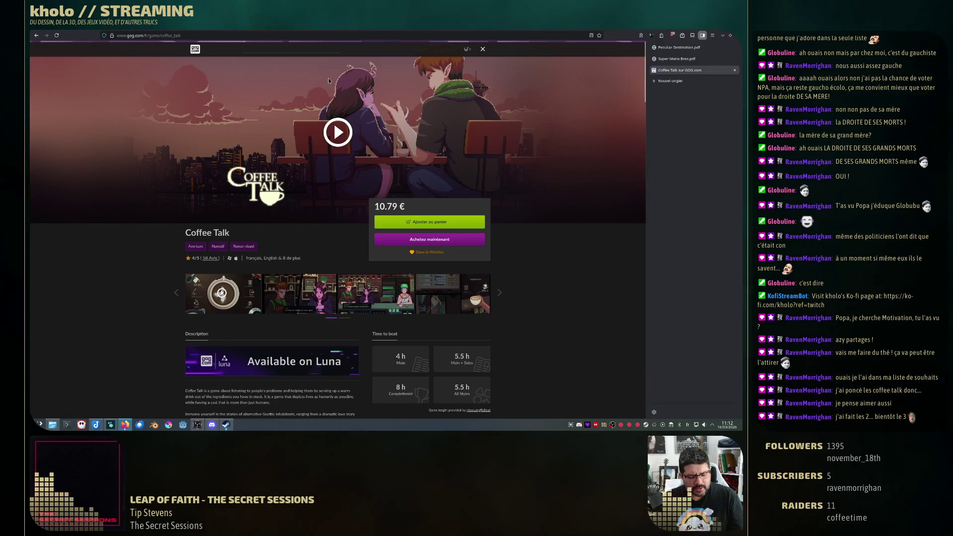
{"action": "type", "text": "coffee"}
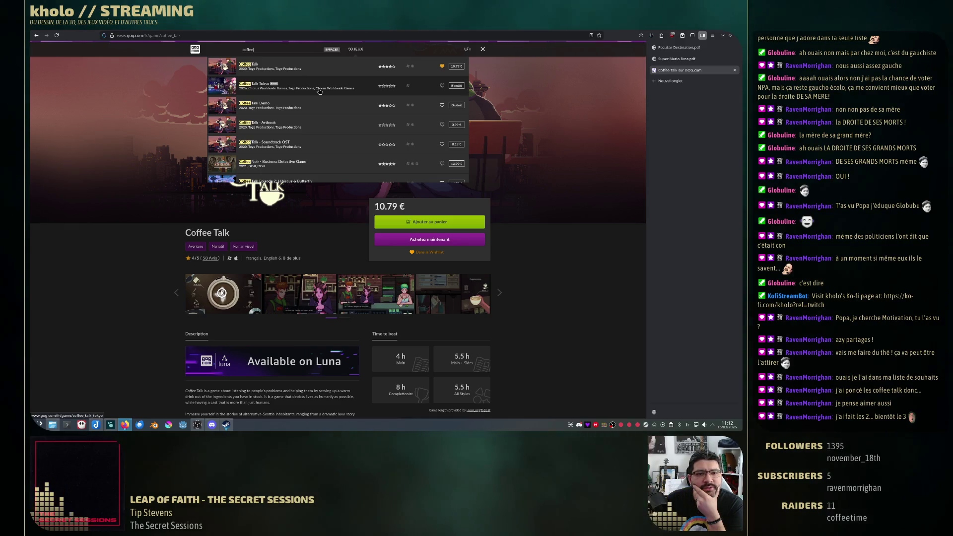
{"action": "scroll", "coordinate": [319, 92], "scroll_direction": "down", "scroll_amount": 2}
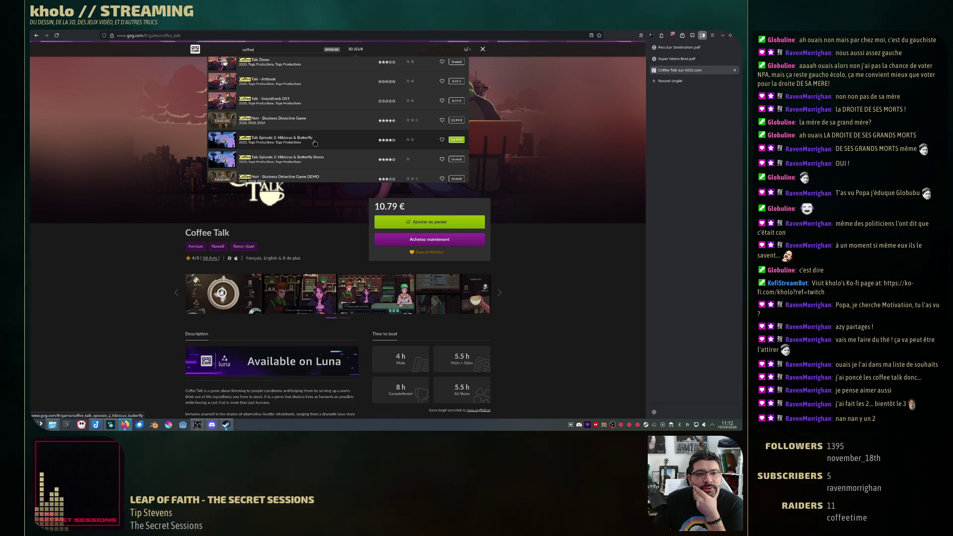
{"action": "scroll", "coordinate": [321, 156], "scroll_direction": "down", "scroll_amount": 1}
{"action": "scroll", "coordinate": [324, 160], "scroll_direction": "down", "scroll_amount": 2}
{"action": "scroll", "coordinate": [324, 161], "scroll_direction": "down", "scroll_amount": 1}
{"action": "scroll", "coordinate": [323, 161], "scroll_direction": "down", "scroll_amount": 1}
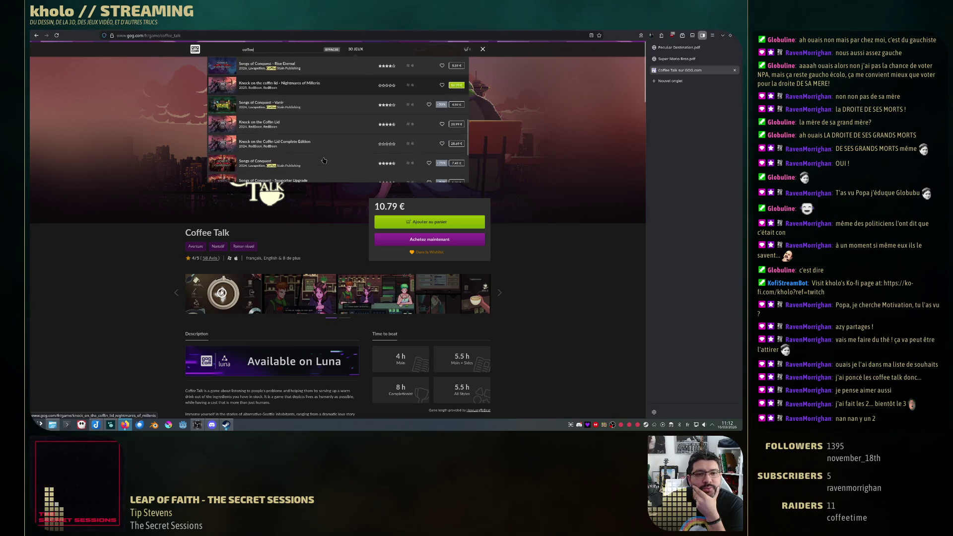
{"action": "left_click", "coordinate": [528, 280]}
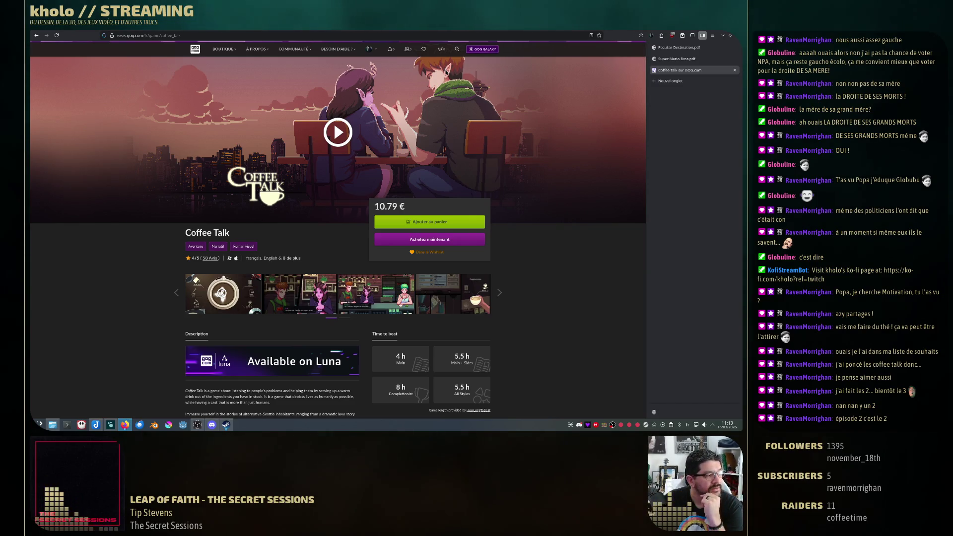
- From the GOG search results, switch to the Coffee Talk Tokyo store page
{"action": "left_click", "coordinate": [457, 48]}
{"action": "type", "text": "co"}
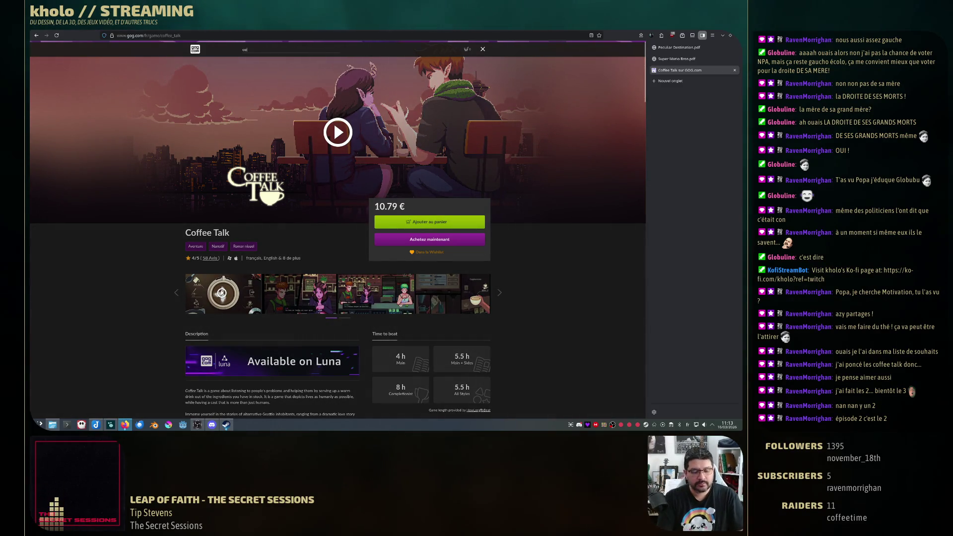
{"action": "type", "text": "ffee talk"}
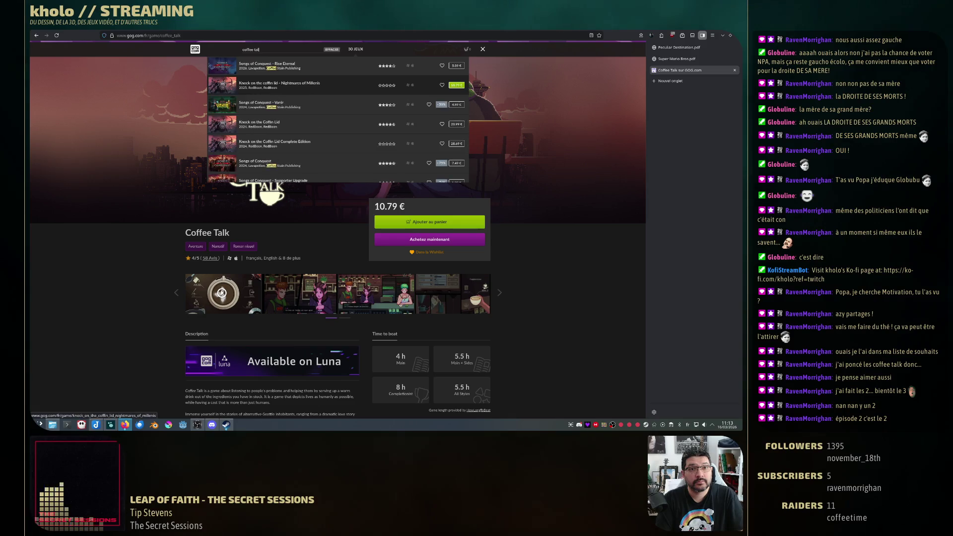
{"action": "scroll", "coordinate": [372, 77], "scroll_direction": "down", "scroll_amount": 1}
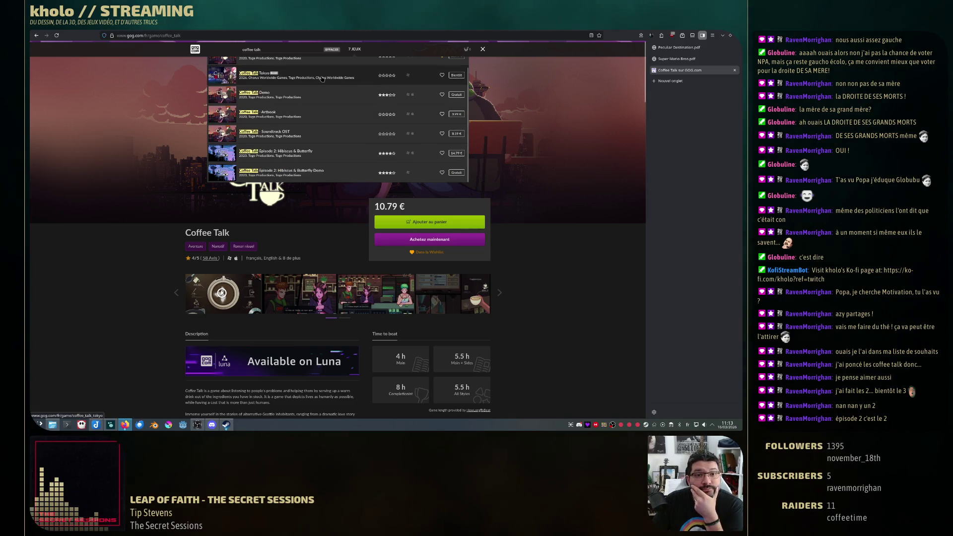
{"action": "scroll", "coordinate": [322, 78], "scroll_direction": "down", "scroll_amount": 1}
{"action": "scroll", "coordinate": [328, 119], "scroll_direction": "down", "scroll_amount": 1}
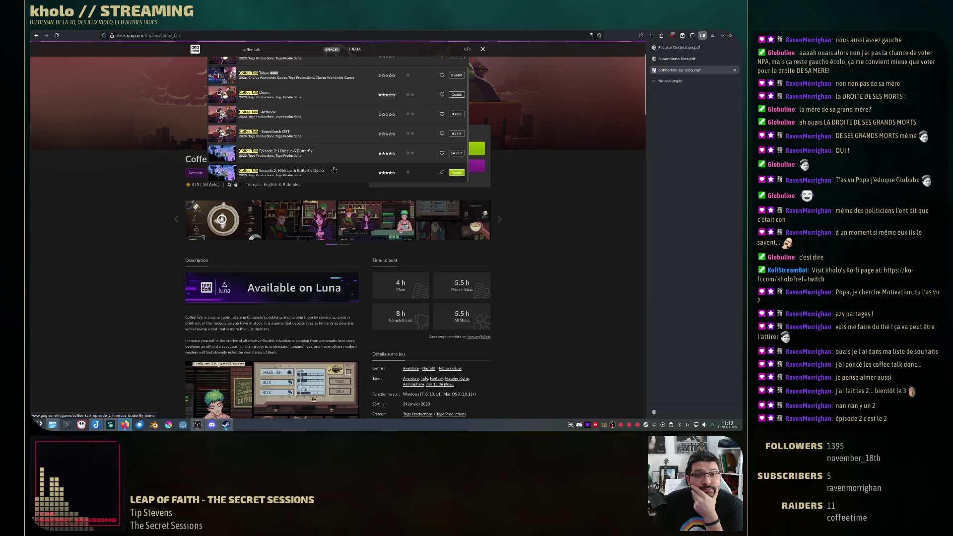
{"action": "scroll", "coordinate": [335, 170], "scroll_direction": "up", "scroll_amount": 1}
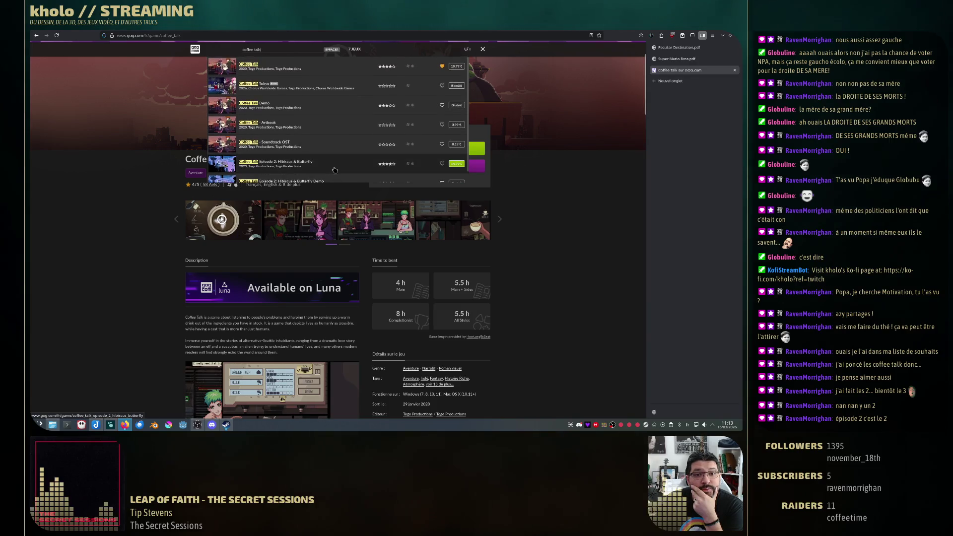
{"action": "left_click", "coordinate": [313, 90]}
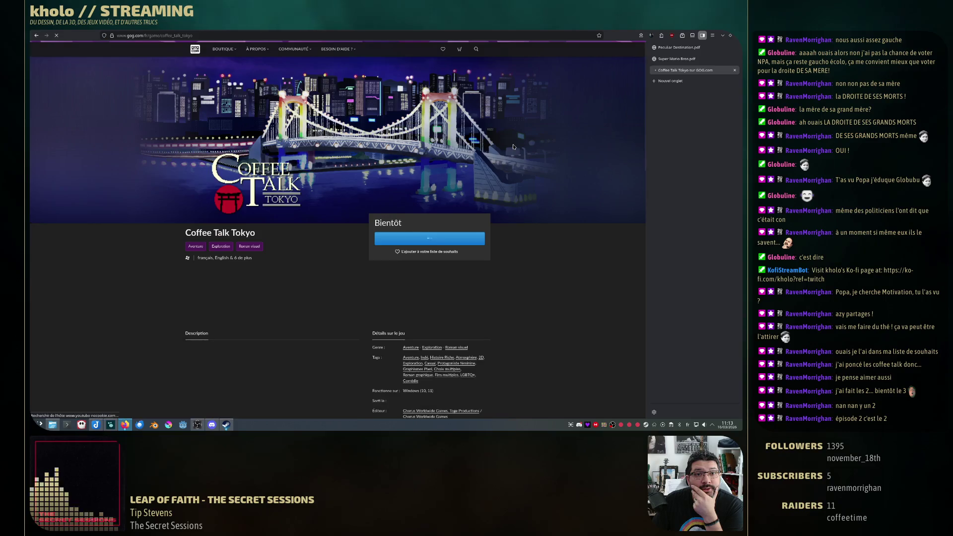
- Browse through the Coffee Talk Tokyo screenshot gallery in the lightbox and close it
{"action": "left_click", "coordinate": [295, 302]}
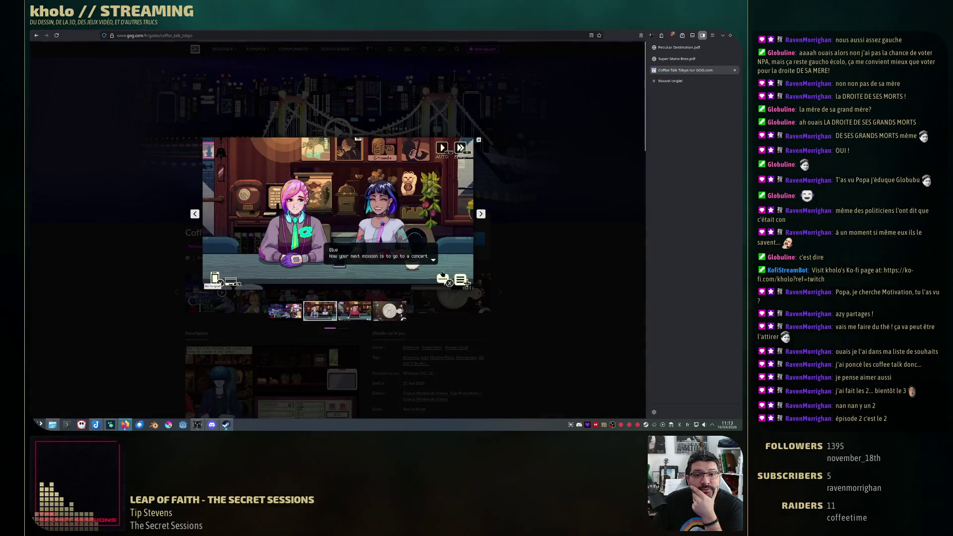
{"action": "left_click", "coordinate": [482, 214]}
{"action": "left_click", "coordinate": [482, 214]}
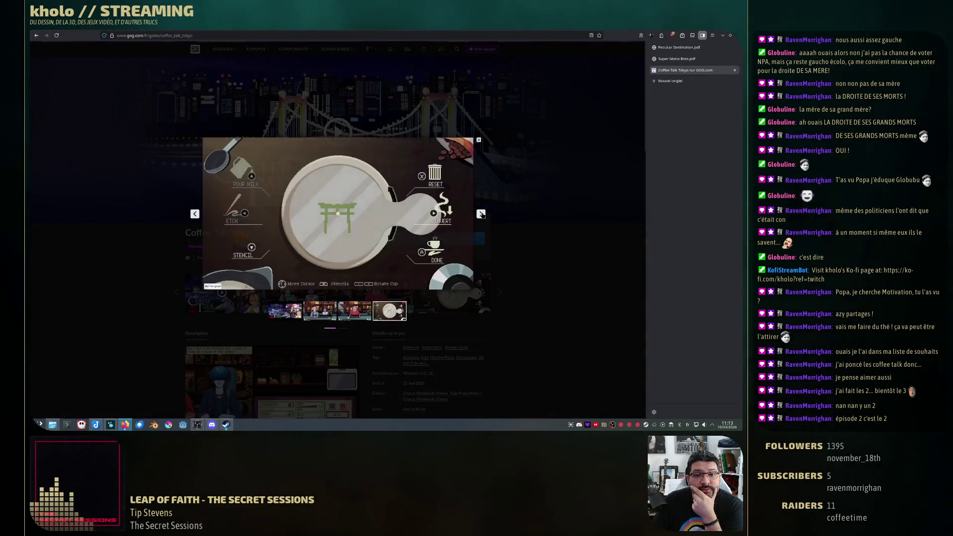
{"action": "left_click", "coordinate": [482, 214]}
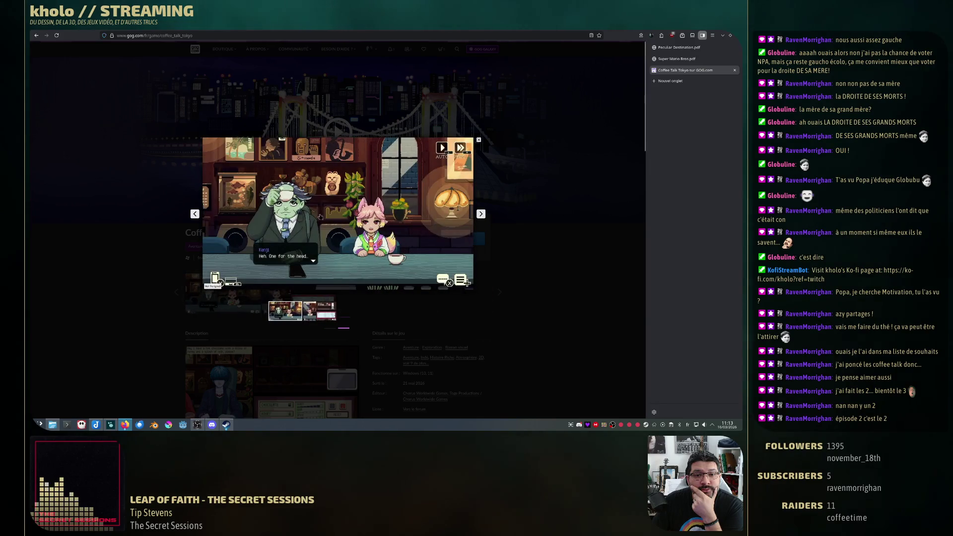
{"action": "left_click", "coordinate": [482, 214]}
{"action": "left_click", "coordinate": [482, 214]}
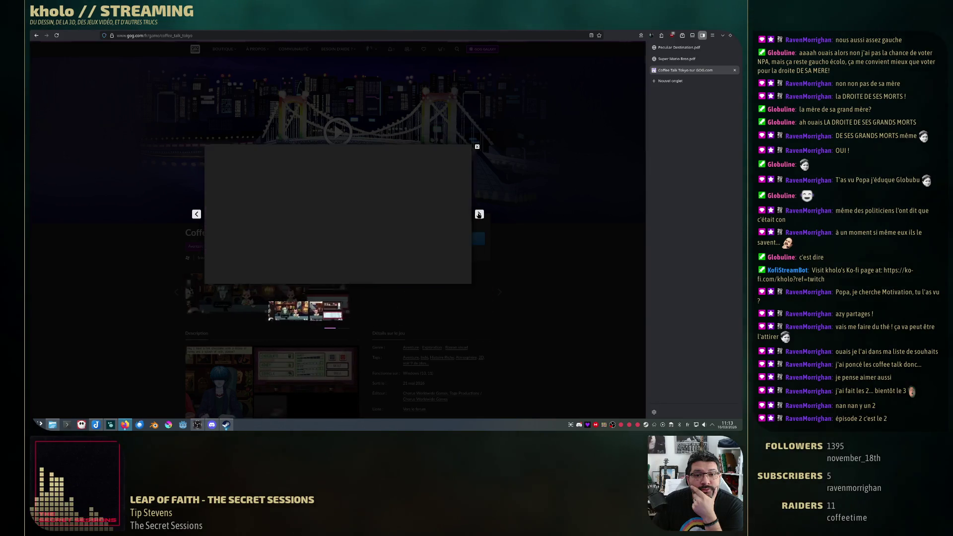
{"action": "left_click", "coordinate": [538, 214]}
{"action": "scroll", "coordinate": [537, 215], "scroll_direction": "down", "scroll_amount": 3}
{"action": "scroll", "coordinate": [538, 215], "scroll_direction": "down", "scroll_amount": 3}
{"action": "scroll", "coordinate": [538, 214], "scroll_direction": "down", "scroll_amount": 3}
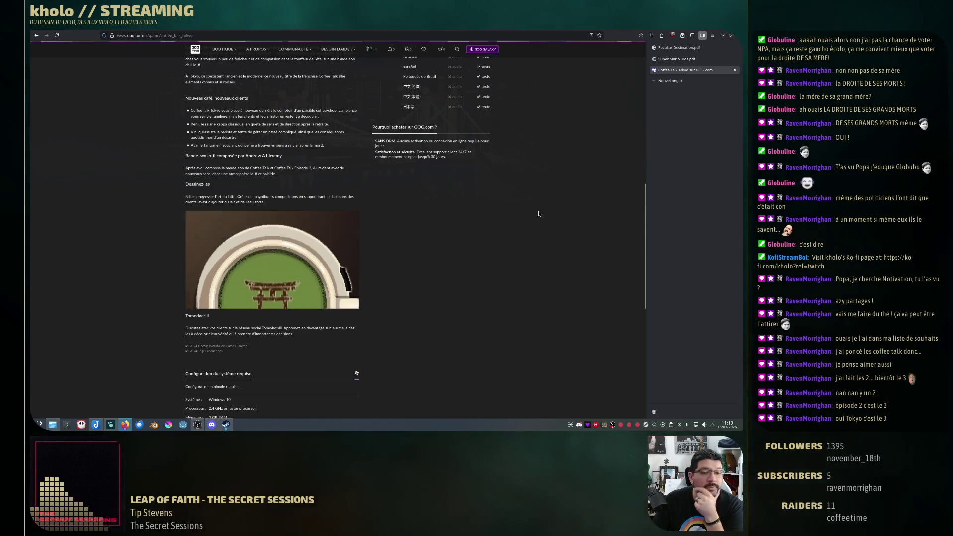
{"action": "scroll", "coordinate": [538, 214], "scroll_direction": "down", "scroll_amount": 3}
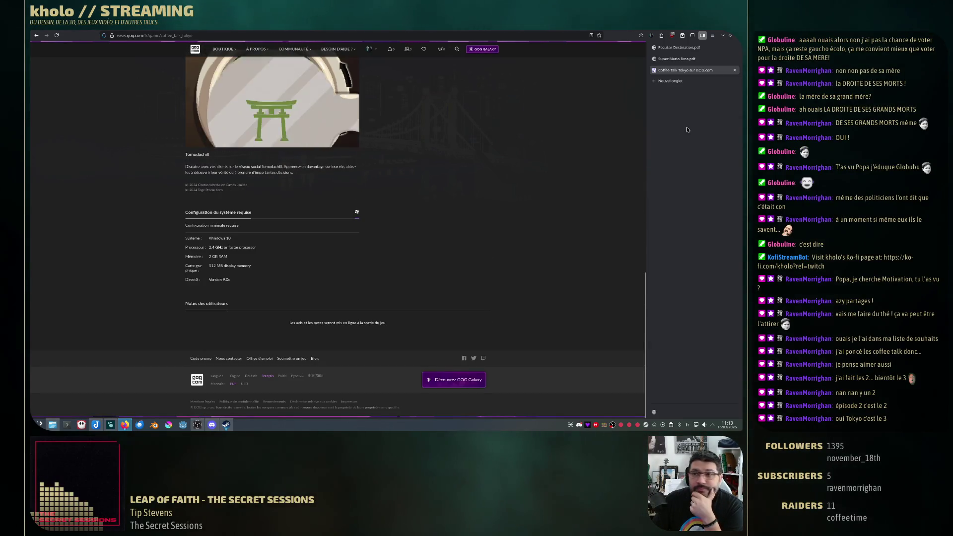
{"action": "scroll", "coordinate": [409, 256], "scroll_direction": "up", "scroll_amount": 15}
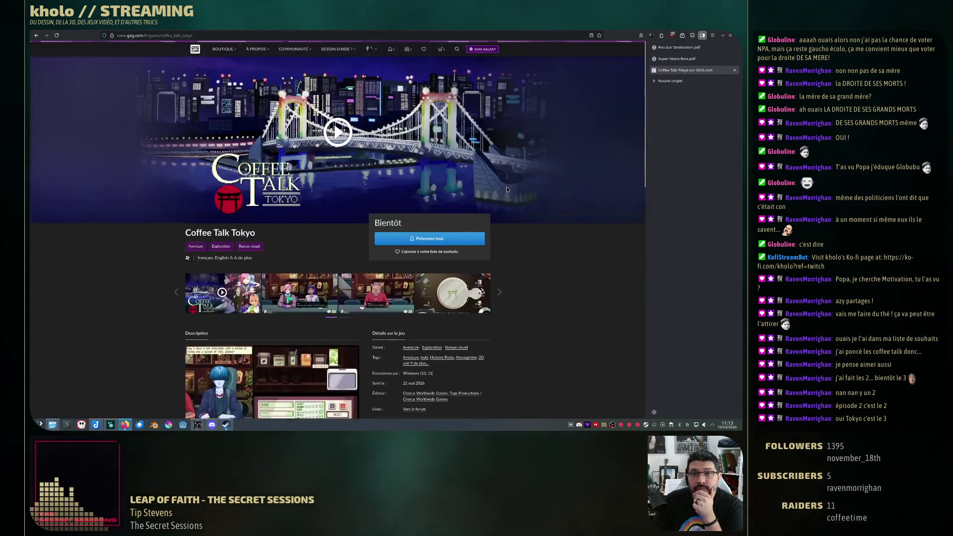
- Add Coffee Talk Tokyo to the wishlist, search 'coffee talk' again and close the tab
{"action": "left_click", "coordinate": [408, 252]}
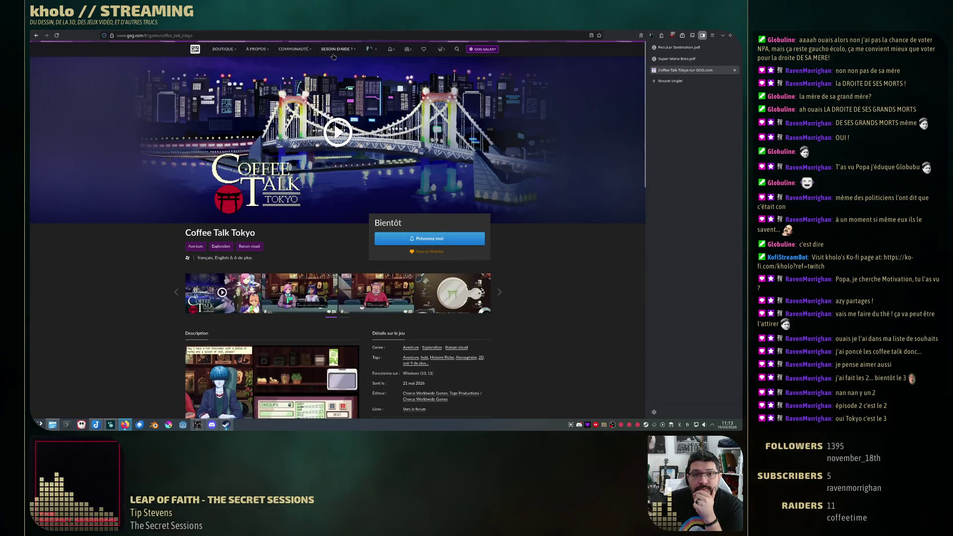
{"action": "left_click", "coordinate": [456, 50]}
{"action": "type", "text": "coff"}
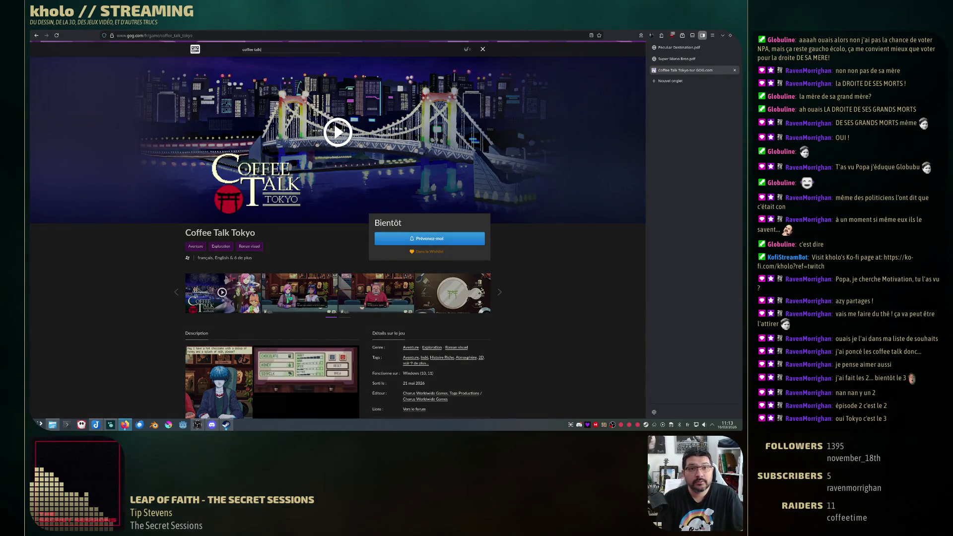
{"action": "type", "text": "ee talk"}
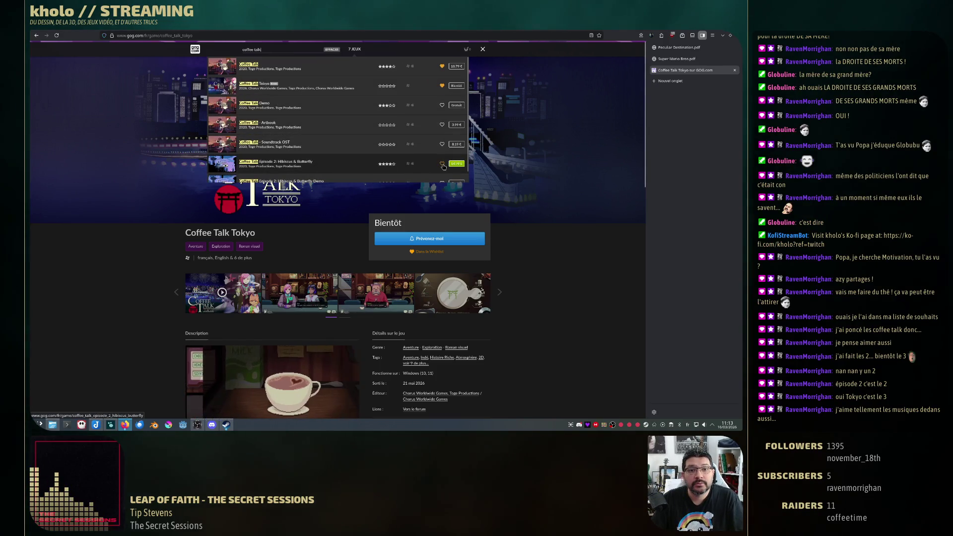
{"action": "scroll", "coordinate": [363, 152], "scroll_direction": "down", "scroll_amount": 1}
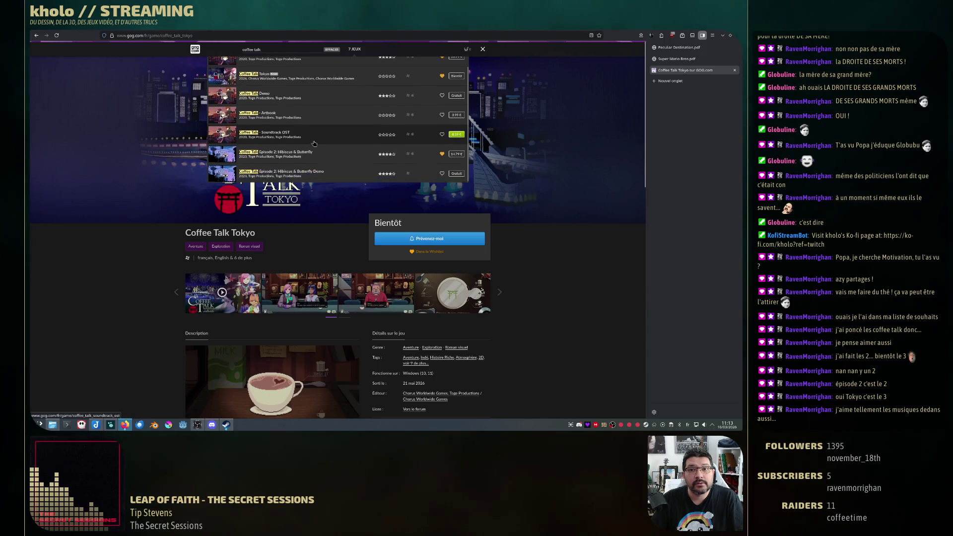
{"action": "left_click", "coordinate": [392, 200]}
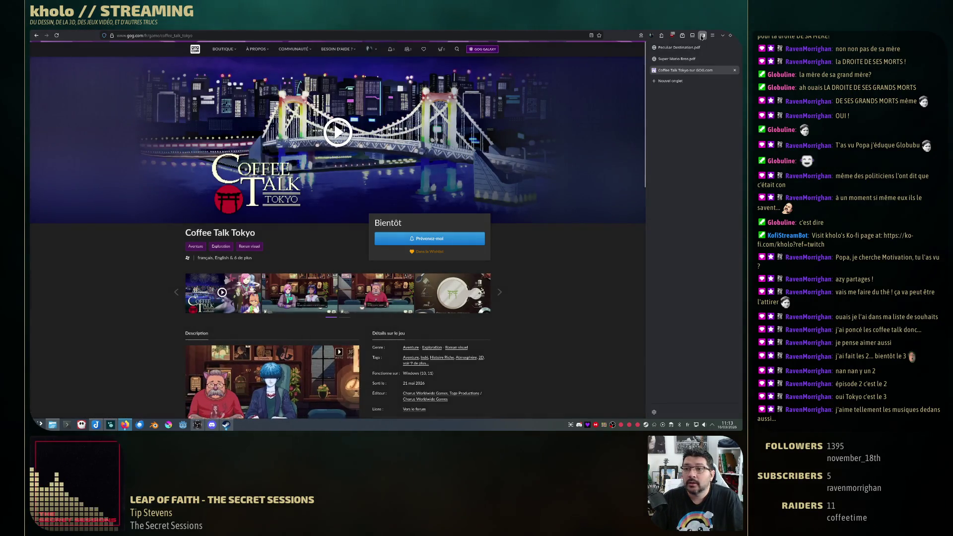
{"action": "key", "text": "ctrl+w"}
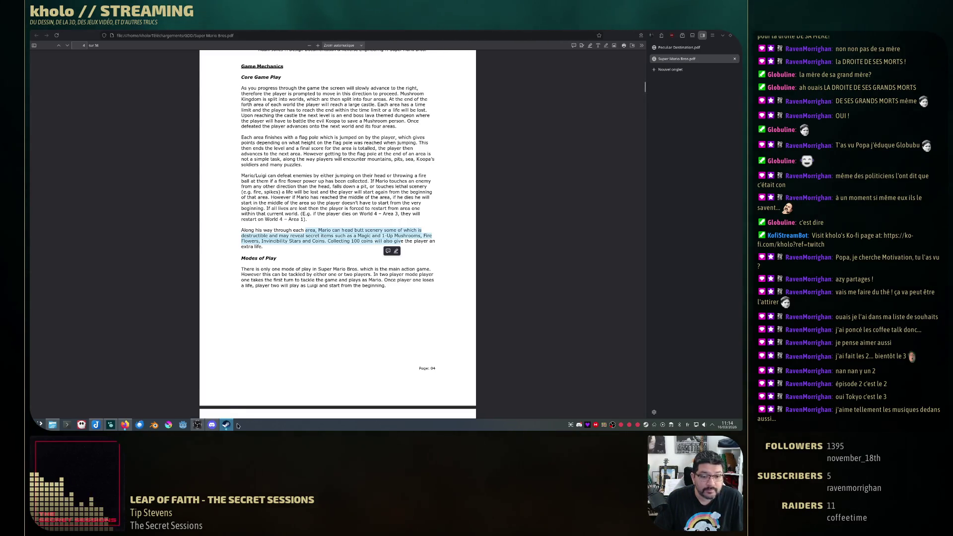
- Leave the Super Mario Bros PDF and bring the Joplin GDD note to the front
{"action": "left_click", "coordinate": [95, 425]}
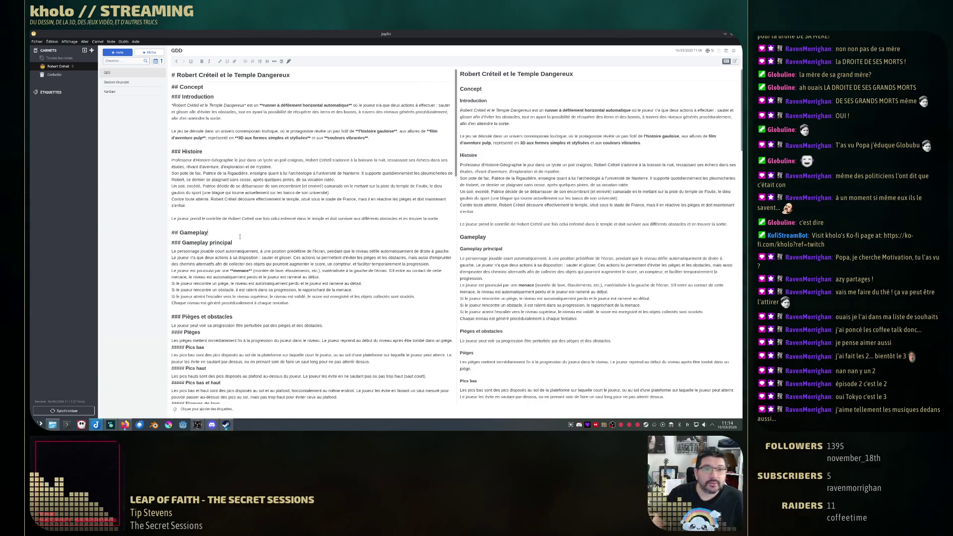
{"action": "scroll", "coordinate": [246, 209], "scroll_direction": "down", "scroll_amount": 3}
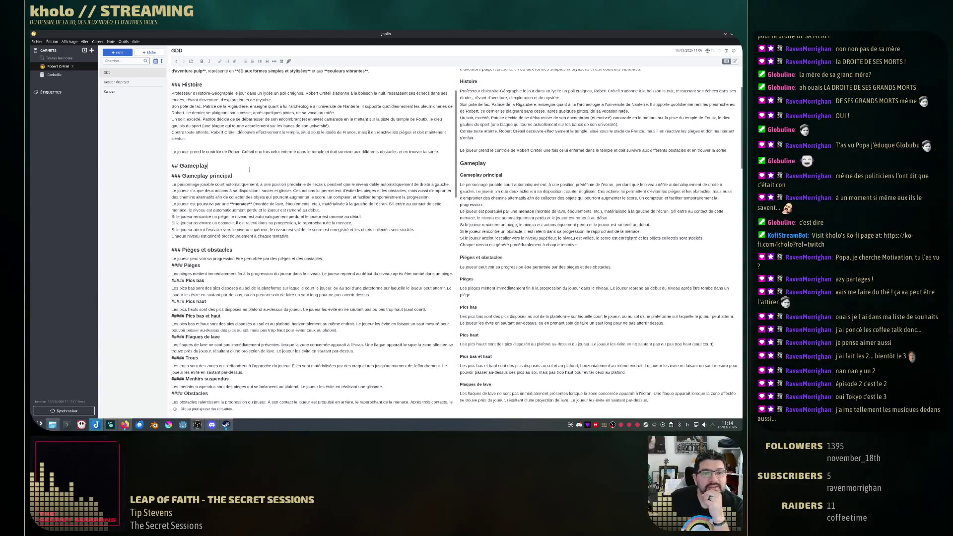
{"action": "scroll", "coordinate": [250, 169], "scroll_direction": "down", "scroll_amount": 3}
{"action": "scroll", "coordinate": [261, 160], "scroll_direction": "down", "scroll_amount": 3}
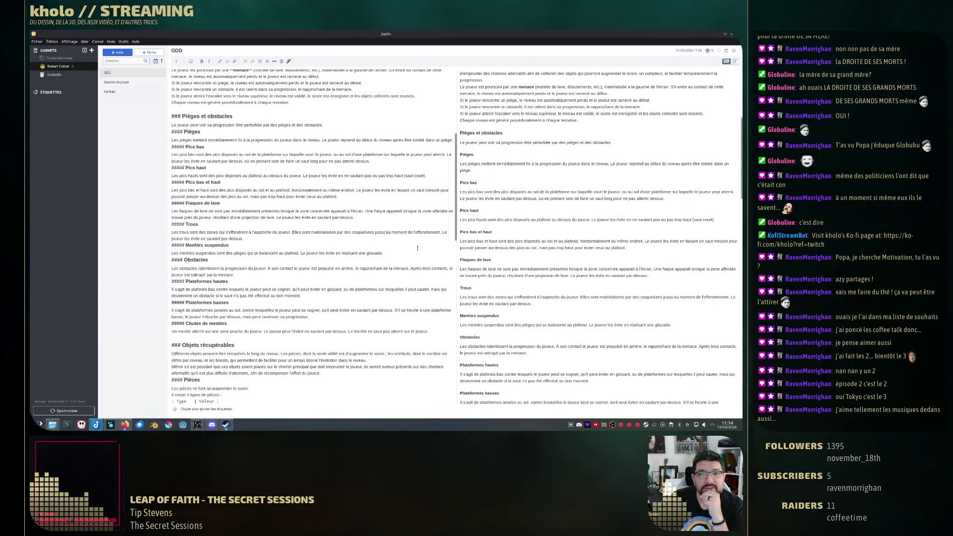
{"action": "scroll", "coordinate": [373, 246], "scroll_direction": "down", "scroll_amount": 3}
{"action": "scroll", "coordinate": [365, 244], "scroll_direction": "down", "scroll_amount": 3}
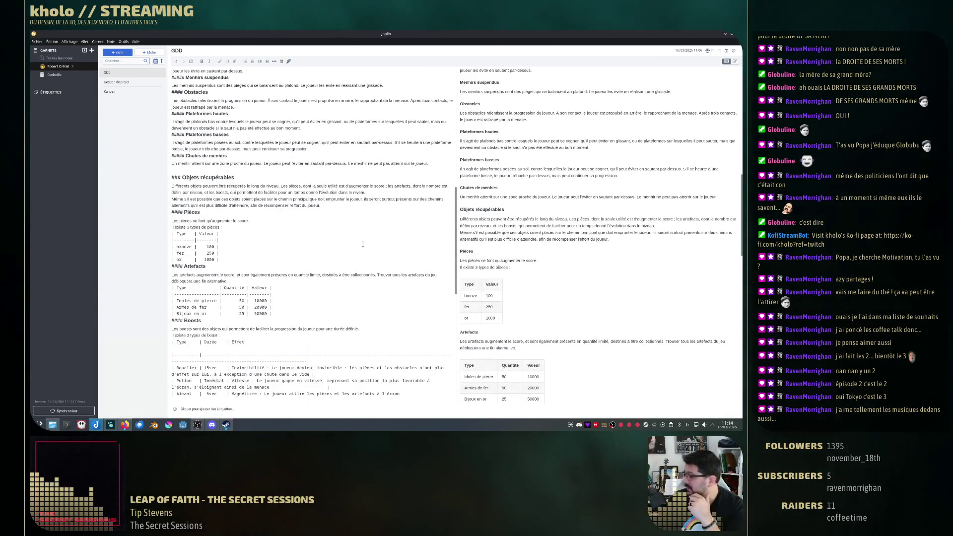
{"action": "scroll", "coordinate": [287, 202], "scroll_direction": "down", "scroll_amount": 5}
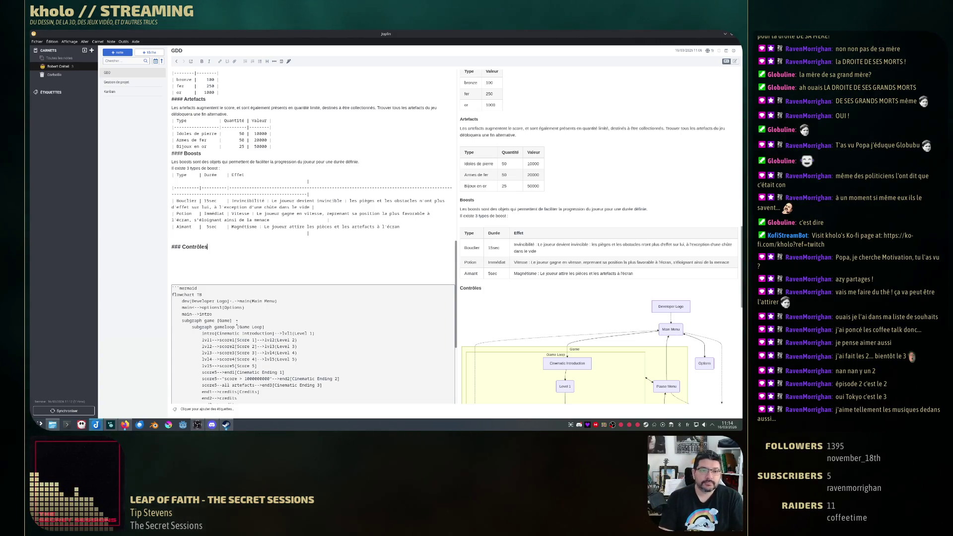
- Add an empty line under the ### Contrôles heading of the GDD note
{"action": "key", "text": "Return"}
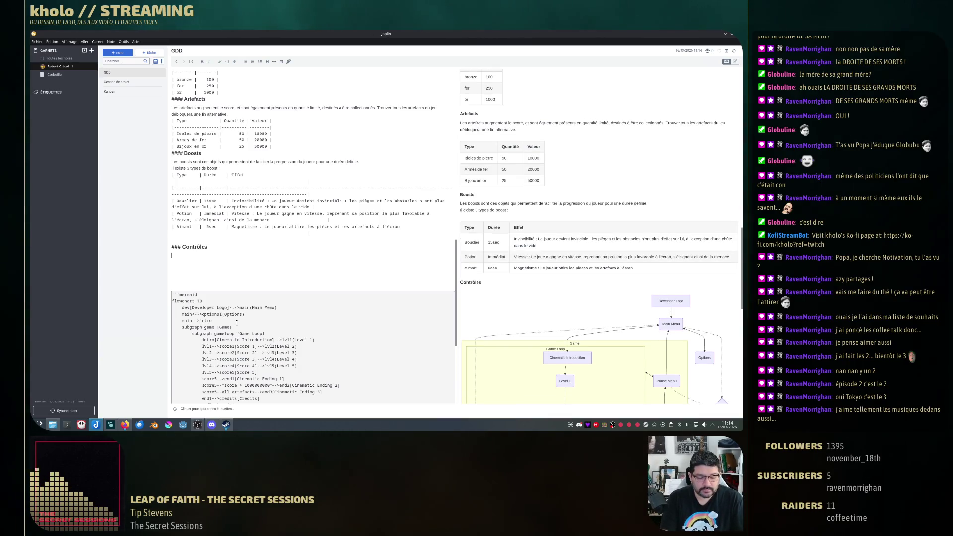
{"action": "type", "text": "####"}
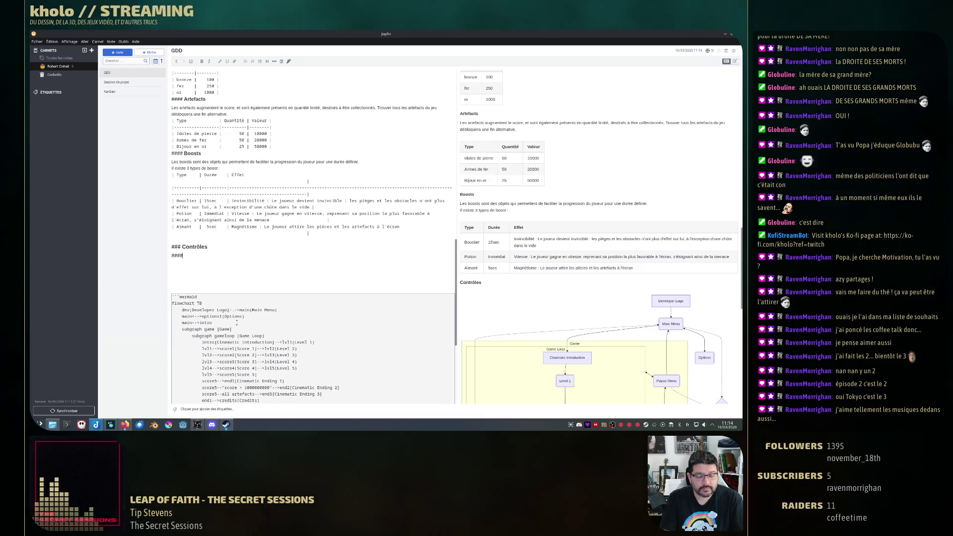
{"action": "type", "text": " Clavier"}
- Add level-4 headings Clavier, Manette, Souris and Mobile under Contrôles, with a line opened under Clavier
{"action": "key", "text": "Return"}
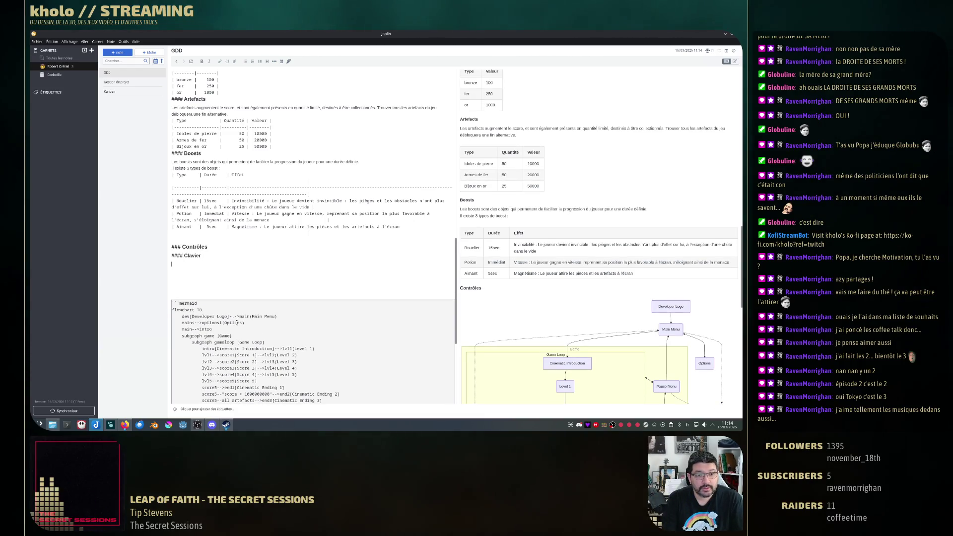
{"action": "type", "text": "#### M"}
{"action": "key", "text": "BackSpace"}
{"action": "key", "text": "BackSpace"}
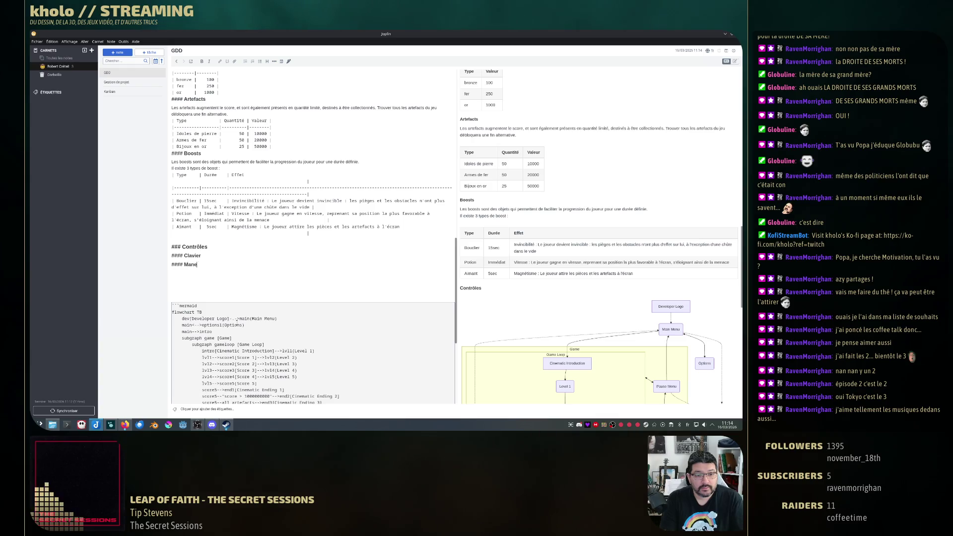
{"action": "type", "text": "Manette"}
{"action": "key", "text": "Return"}
{"action": "type", "text": "#"}
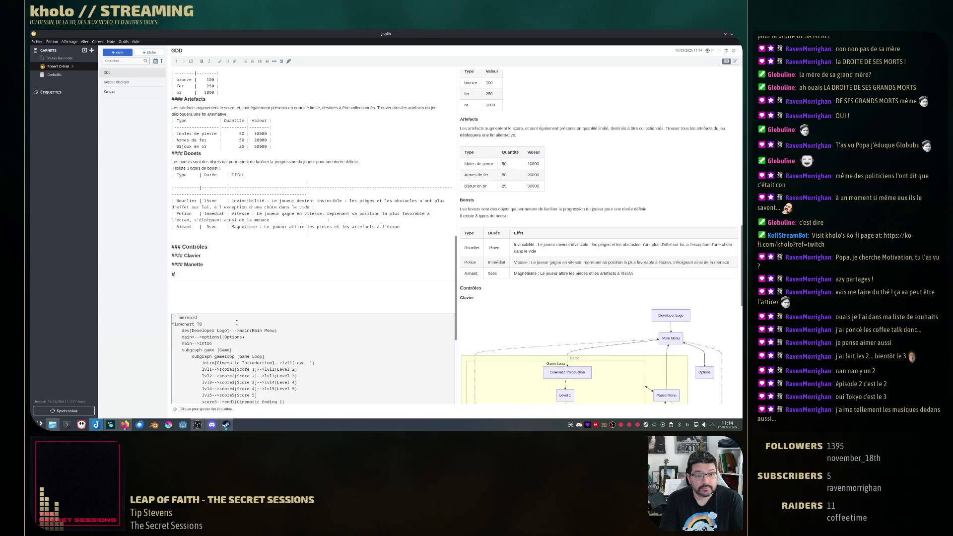
{"action": "type", "text": "###"}
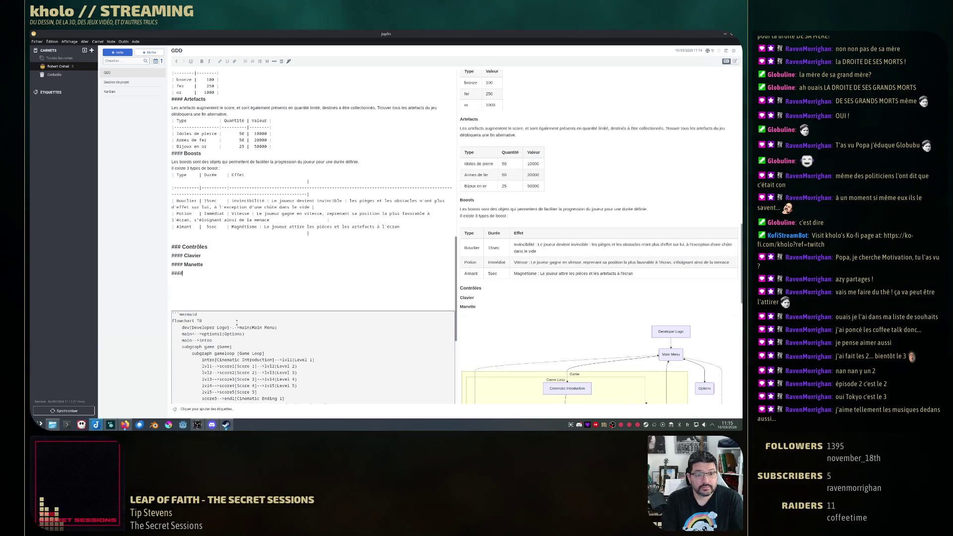
{"action": "type", "text": " Souris"}
{"action": "key", "text": "Return"}
{"action": "type", "text": "####"}
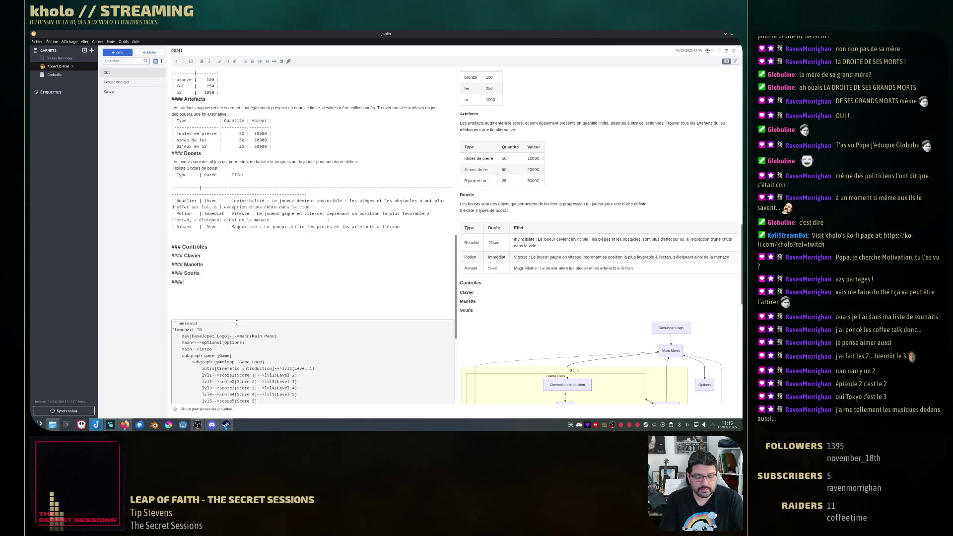
{"action": "type", "text": " Mobile"}
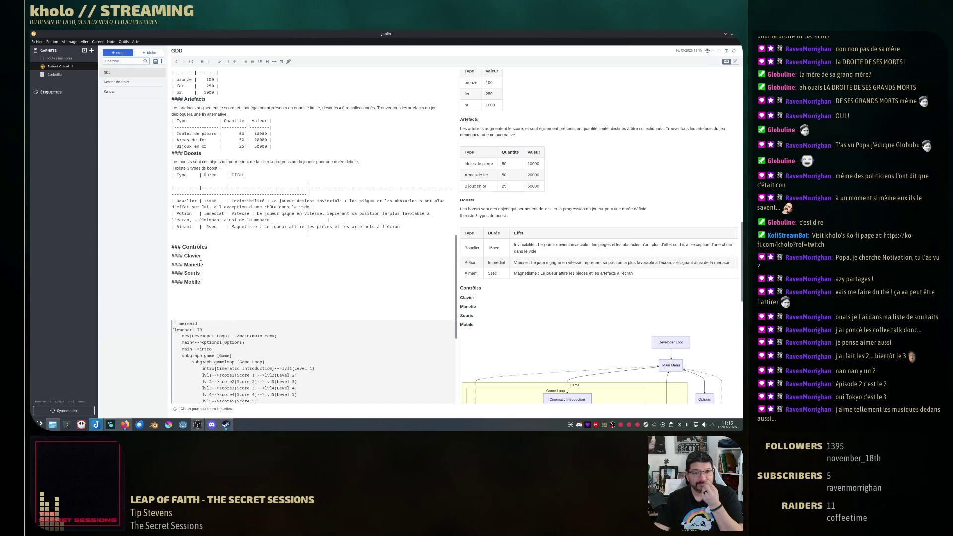
{"action": "left_click", "coordinate": [215, 257]}
{"action": "key", "text": "Return"}
{"action": "type", "text": "Deux"}
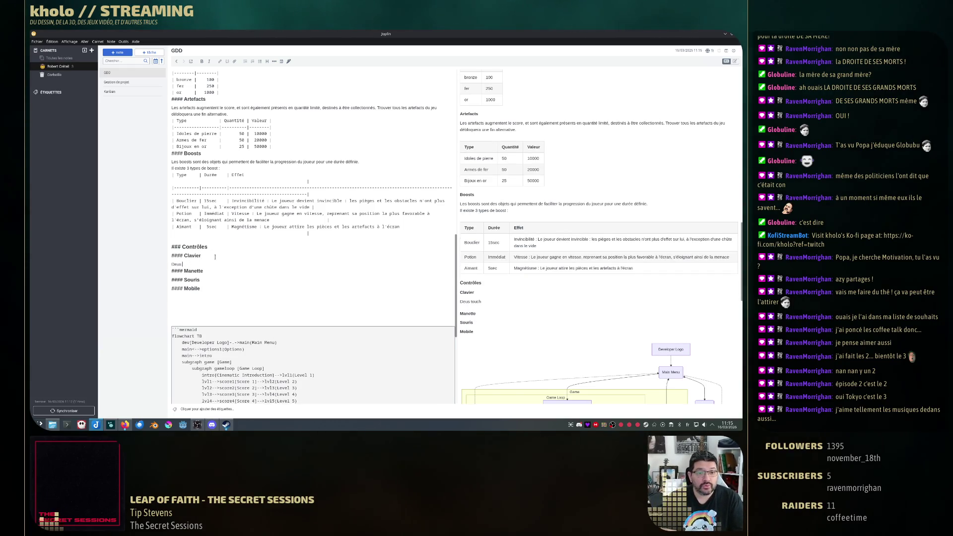
{"action": "type", "text": " touches à"}
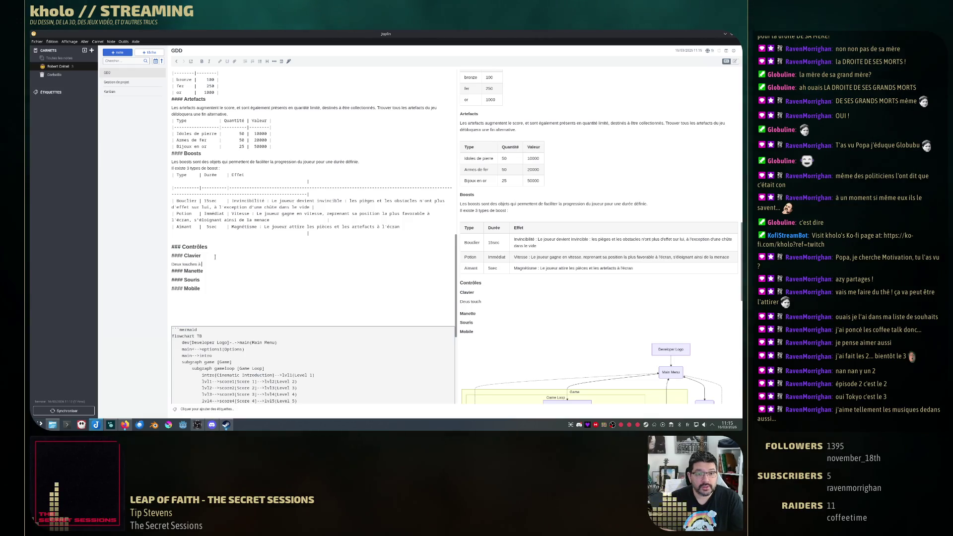
{"action": "type", "text": " définir par le joue"}
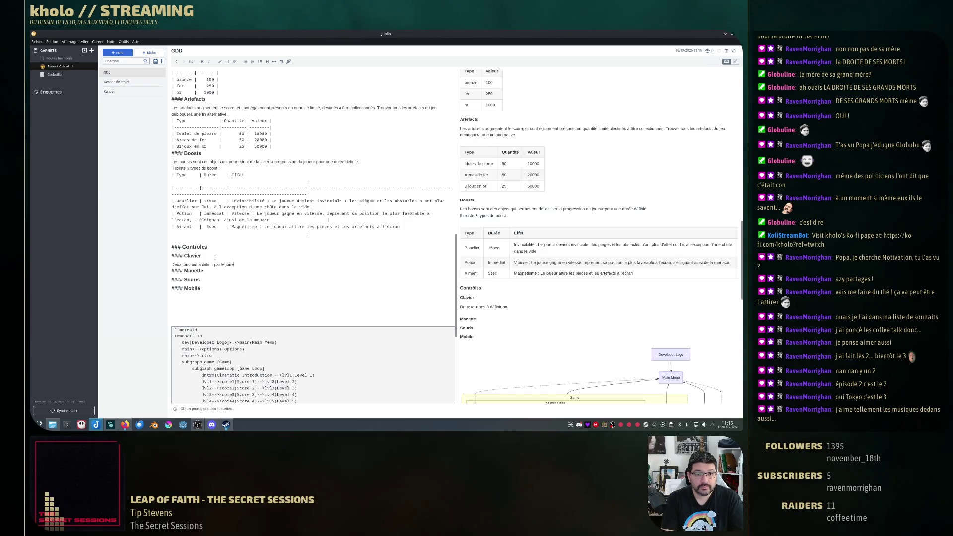
{"action": "type", "text": "ur"}
- Finish 'Deux touches à définir par le joueur' under Clavier and copy it under Manette
{"action": "key", "text": "shift+Up"}
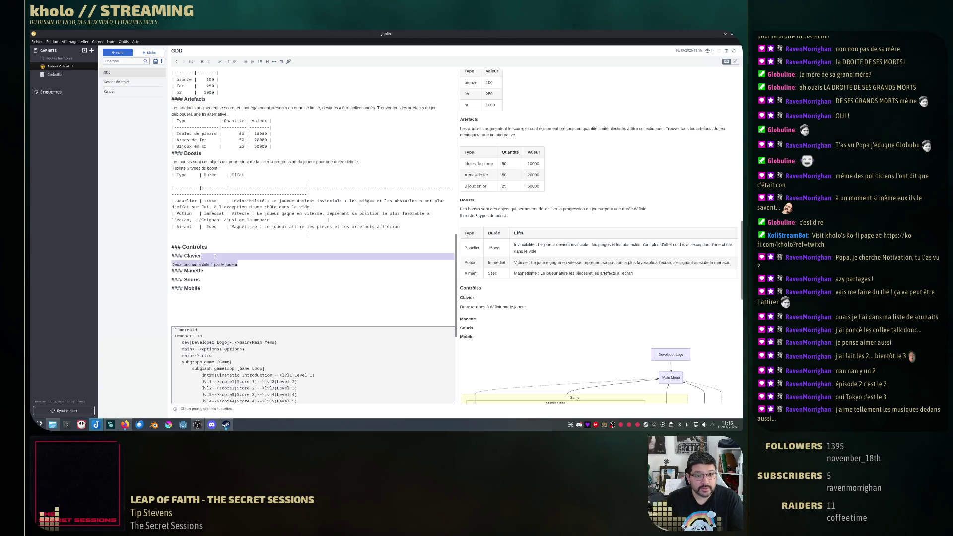
{"action": "left_click", "coordinate": [220, 270]}
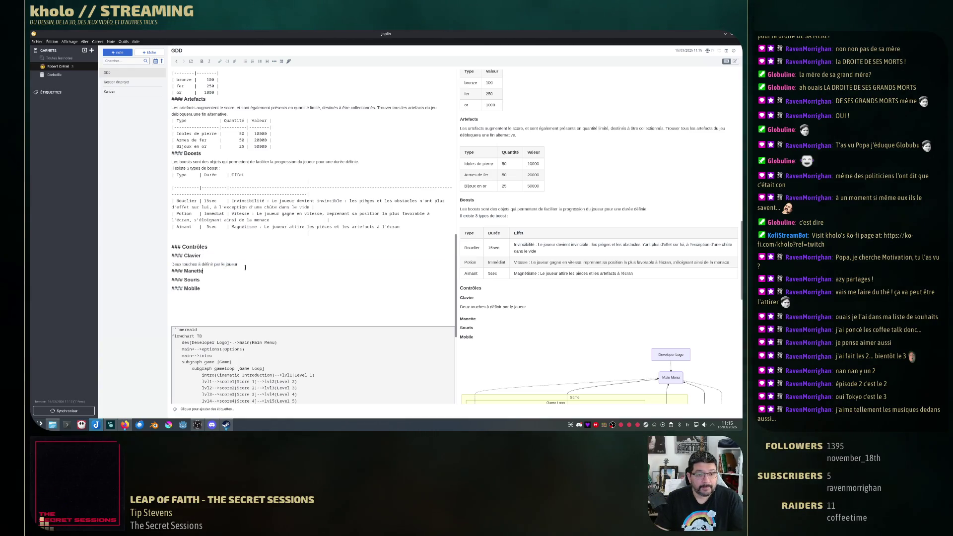
{"action": "triple_click", "coordinate": [234, 264]}
{"action": "key", "text": "ctrl+c"}
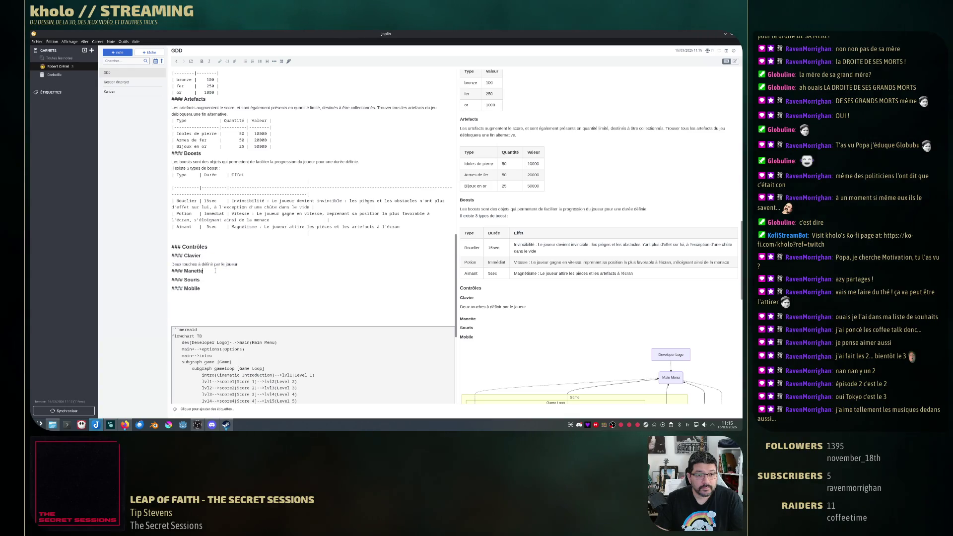
{"action": "left_click", "coordinate": [221, 271]}
{"action": "key", "text": "Return"}
{"action": "key", "text": "ctrl+v"}
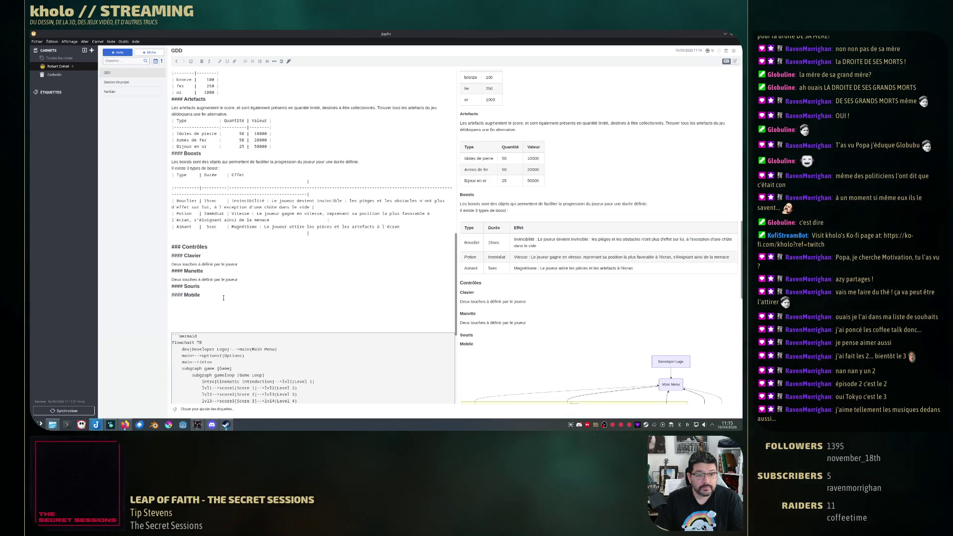
- Start a line under Mobile and delete the mistaken mouse text typed there
{"action": "left_click", "coordinate": [223, 298]}
{"action": "key", "text": "Return"}
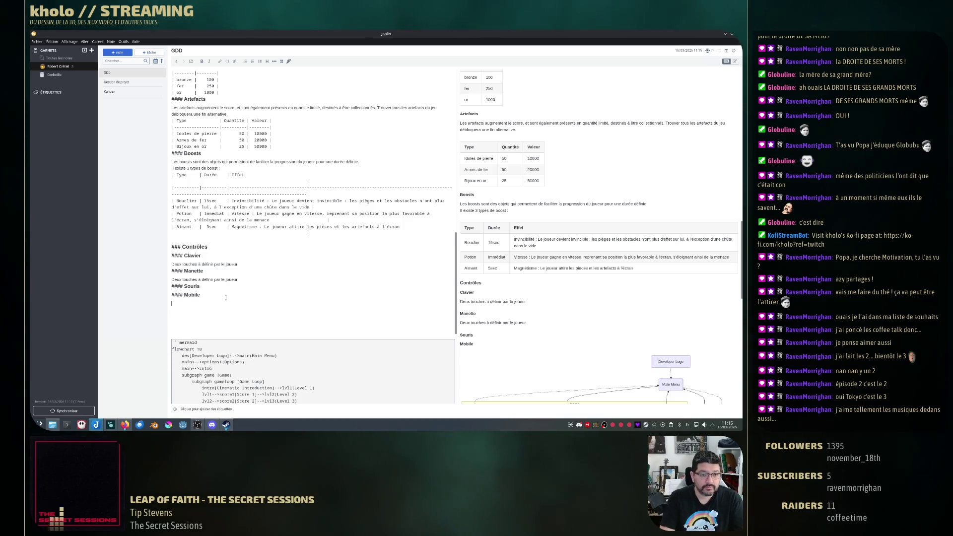
{"action": "type", "text": "De"}
{"action": "type", "text": "ic"}
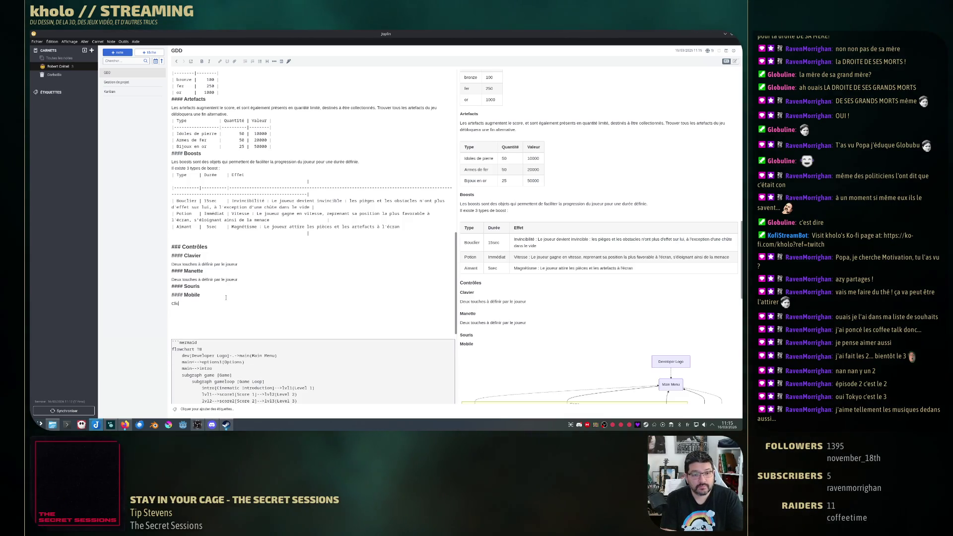
{"action": "type", "text": "-gauc"}
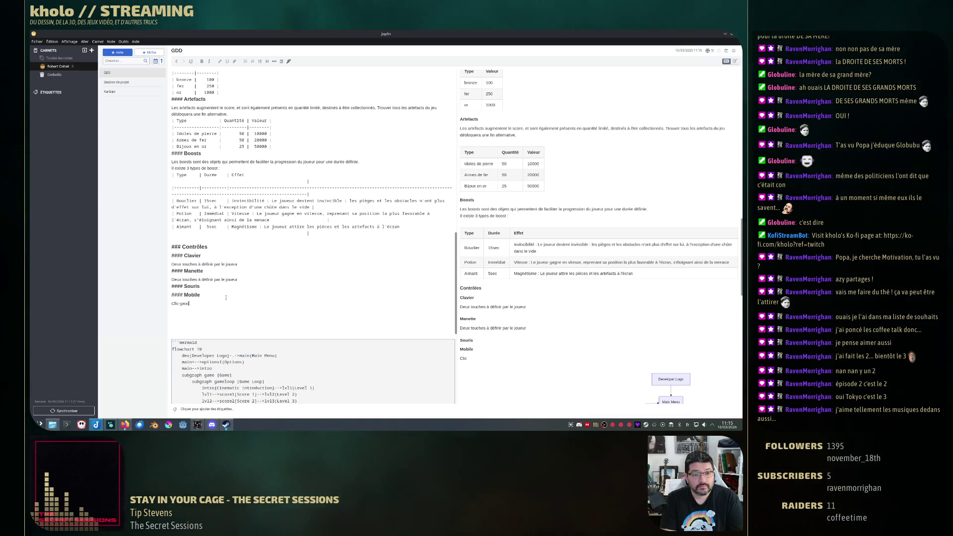
{"action": "type", "text": "he et clic"}
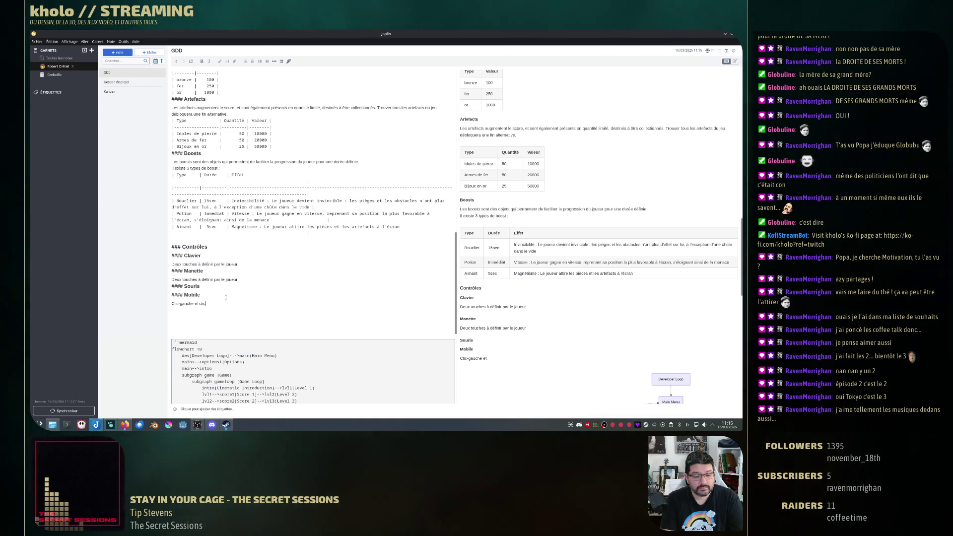
{"action": "type", "text": "-droit"}
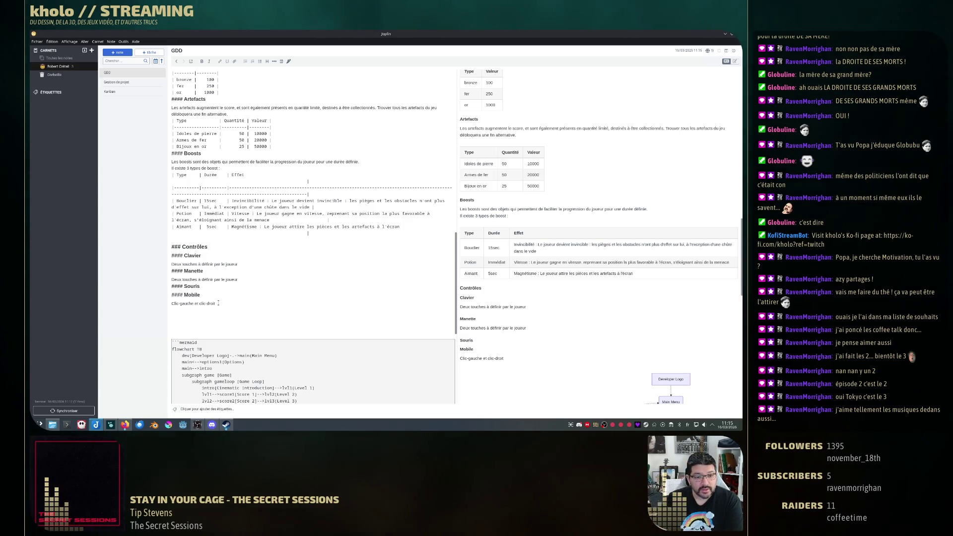
{"action": "key", "text": "shift+Home"}
{"action": "key", "text": "BackSpace"}
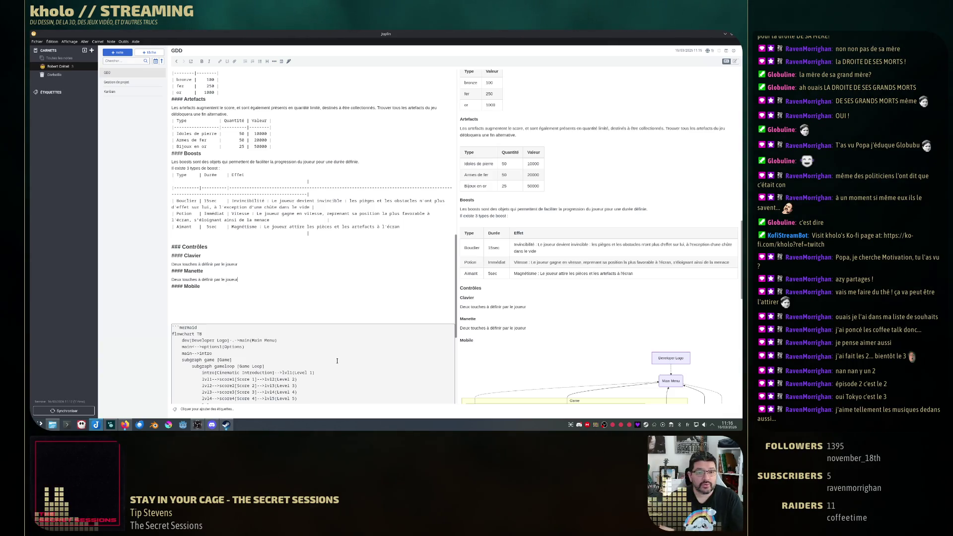
- Restore the Souris heading and write its controls: left click to jump, right click to slide
{"action": "key", "text": "ctrl+z"}
{"action": "key", "text": "Right"}
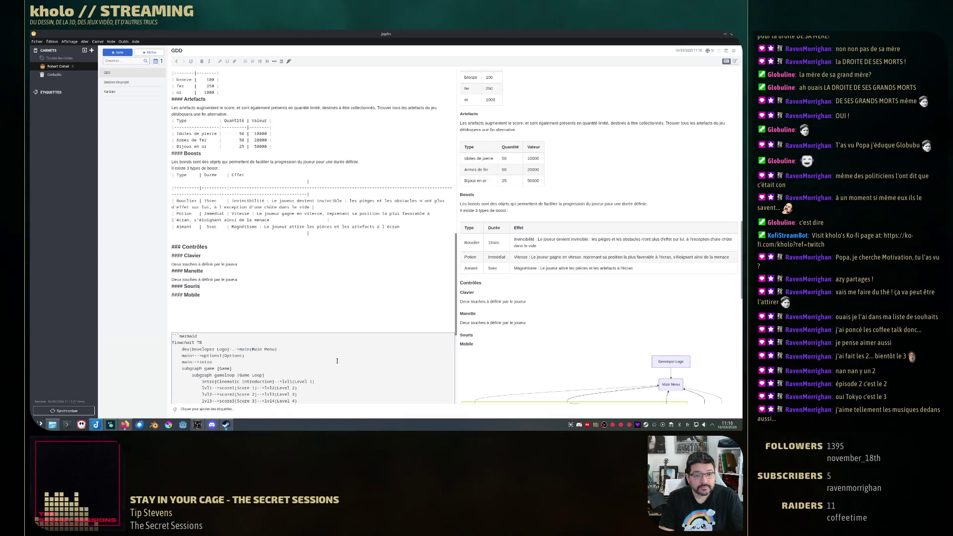
{"action": "key", "text": "ctrl+v"}
{"action": "key", "text": "shift+Home"}
{"action": "type", "text": "clic"}
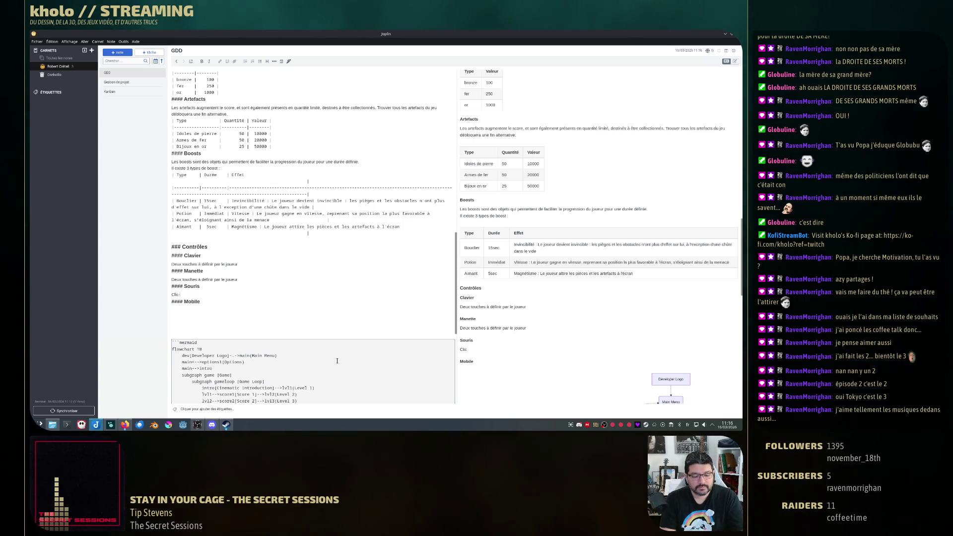
{"action": "type", "text": "-gauche pour"}
{"action": "key", "text": "shift+Home"}
{"action": "key", "text": "End"}
{"action": "type", "text": "sau"}
{"action": "key", "text": "Return"}
{"action": "type", "text": "c"}
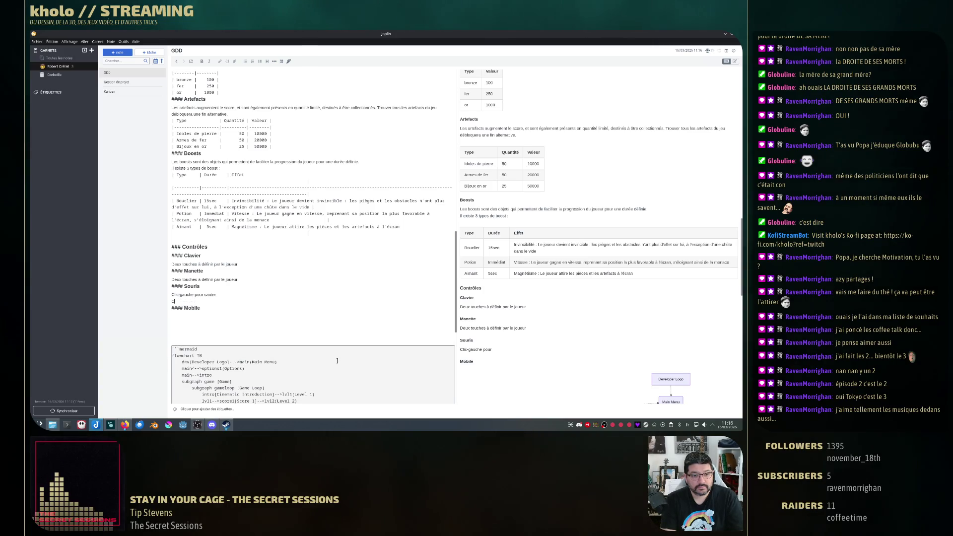
{"action": "type", "text": "lic-droit pour cli"}
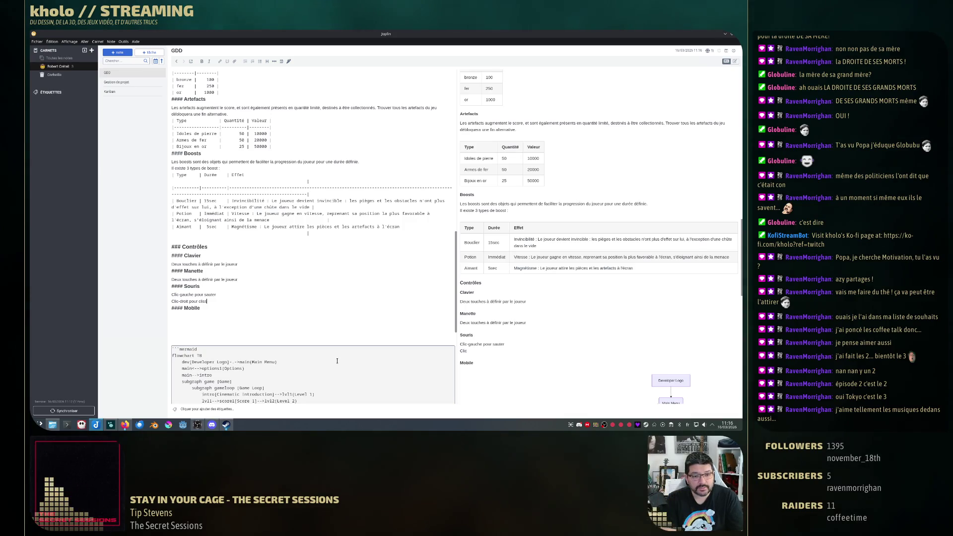
{"action": "type", "text": "ss"}
{"action": "key", "text": "BackSpace"}
{"action": "key", "text": "BackSpace"}
{"action": "key", "text": "BackSpace"}
{"action": "type", "text": "glisser"}
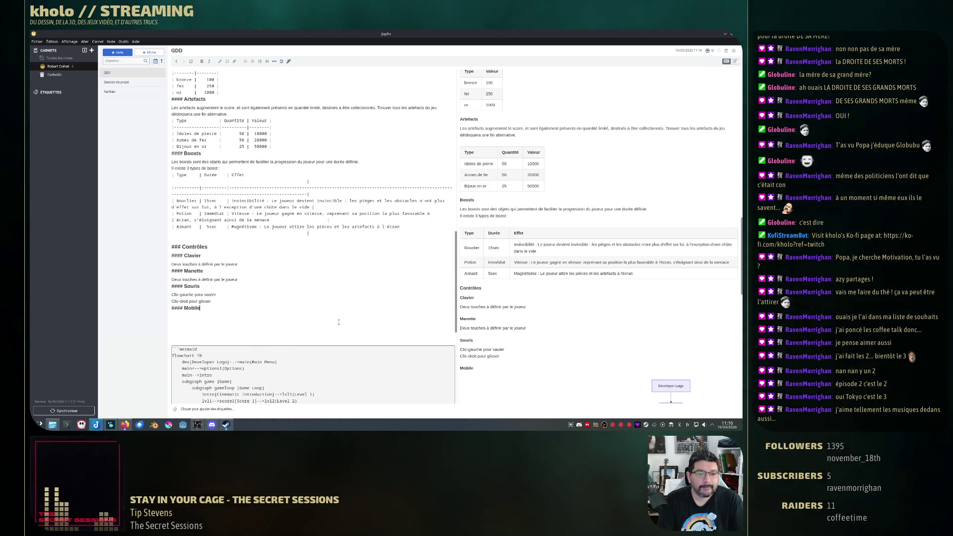
- Write the Mobile intro and two bullets describing screen-half configurations for jumping and sliding
{"action": "key", "text": "Return"}
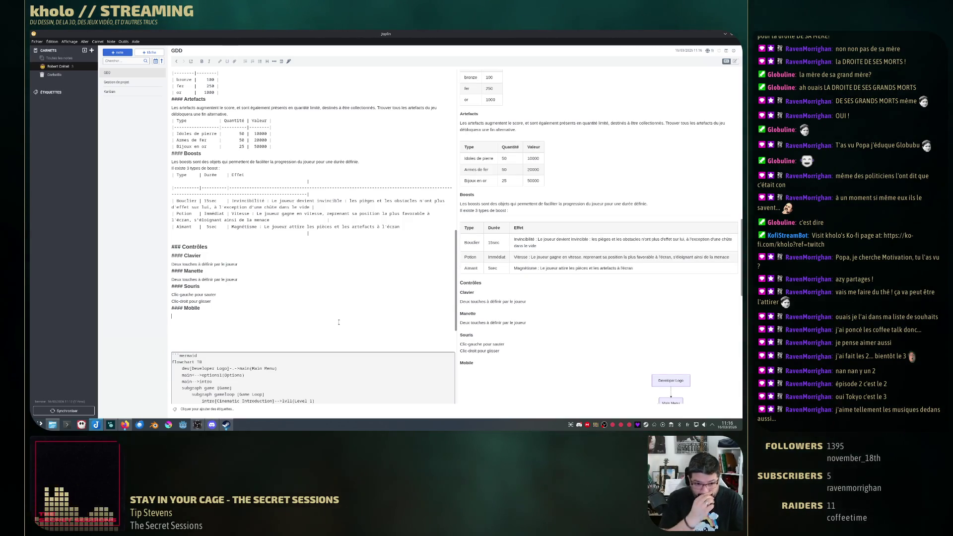
{"action": "type", "text": "Deux configuratio"}
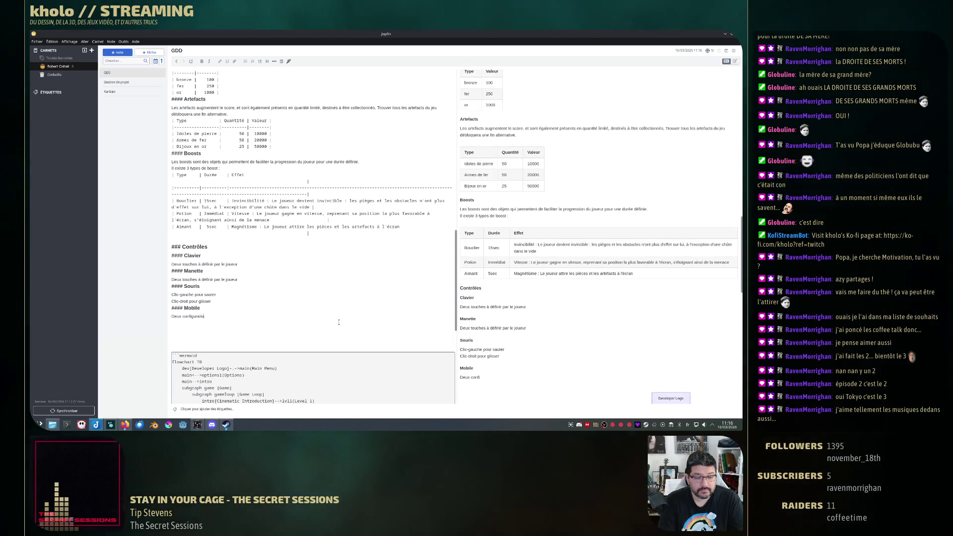
{"action": "type", "text": "s possibles :"}
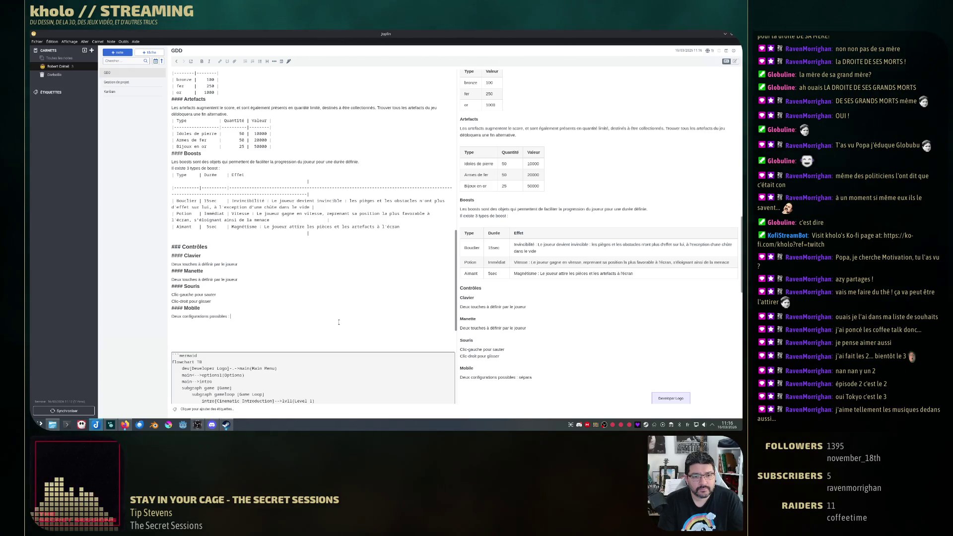
{"action": "key", "text": "Return"}
{"action": "type", "text": "-"}
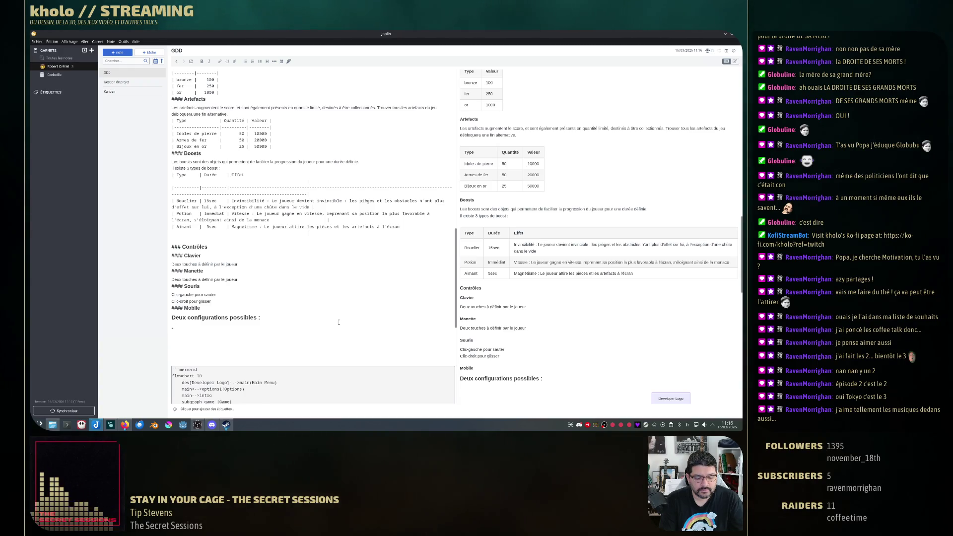
{"action": "type", "text": "mobi"}
{"action": "key", "text": "BackSpace"}
{"action": "key", "text": "BackSpace"}
{"action": "key", "text": "BackSpace"}
{"action": "type", "text": "pour sauter, m"}
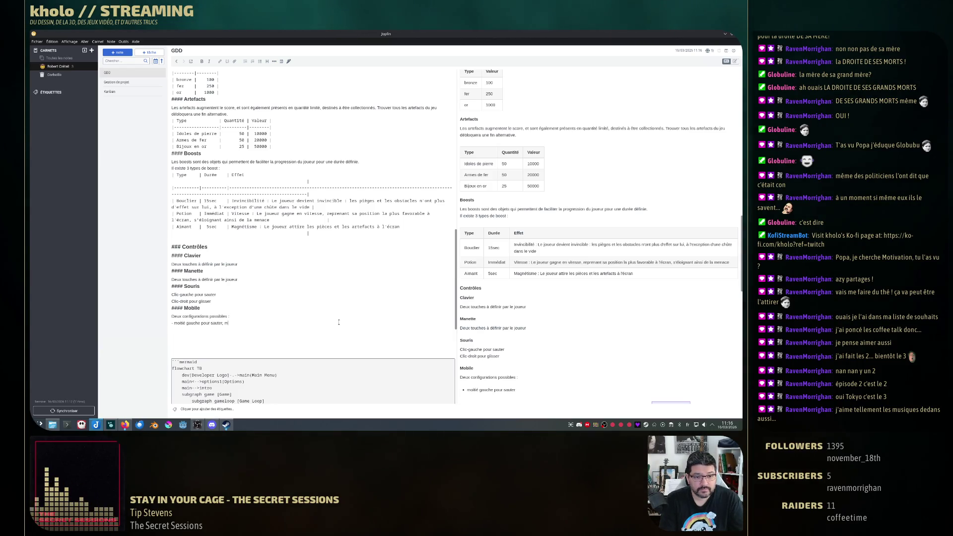
{"action": "type", "text": "oitié droite pour glisser"}
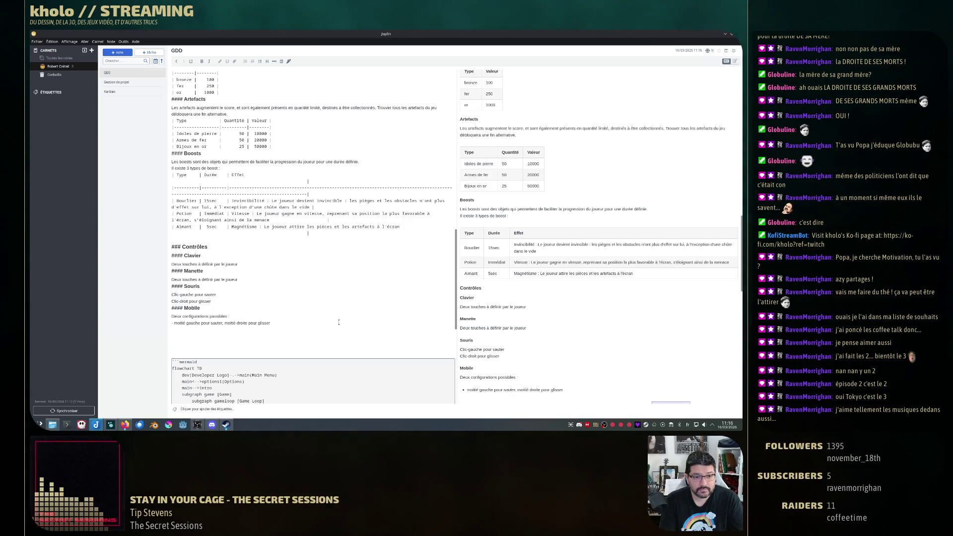
{"action": "key", "text": "Return"}
{"action": "type", "text": "moitié ha"}
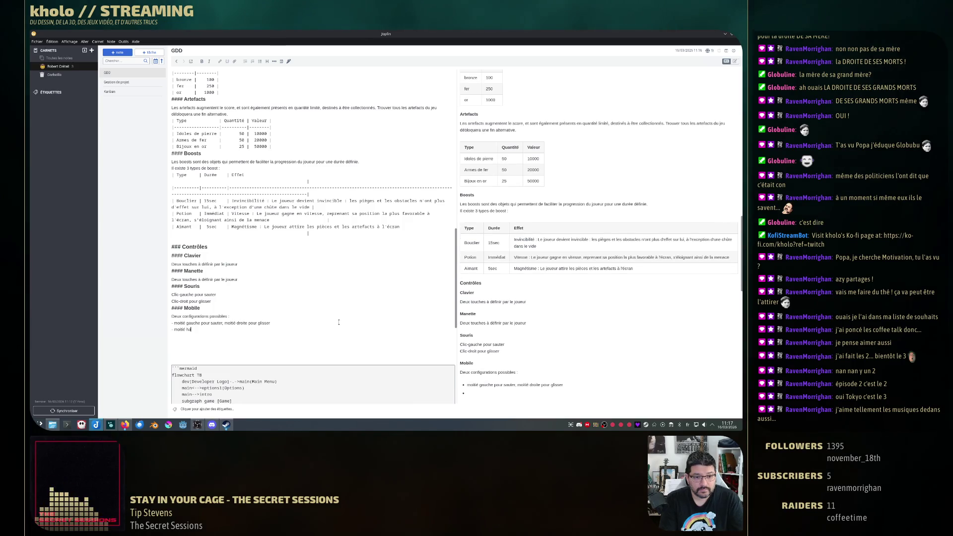
{"action": "type", "text": "uter, moitié basse pour"}
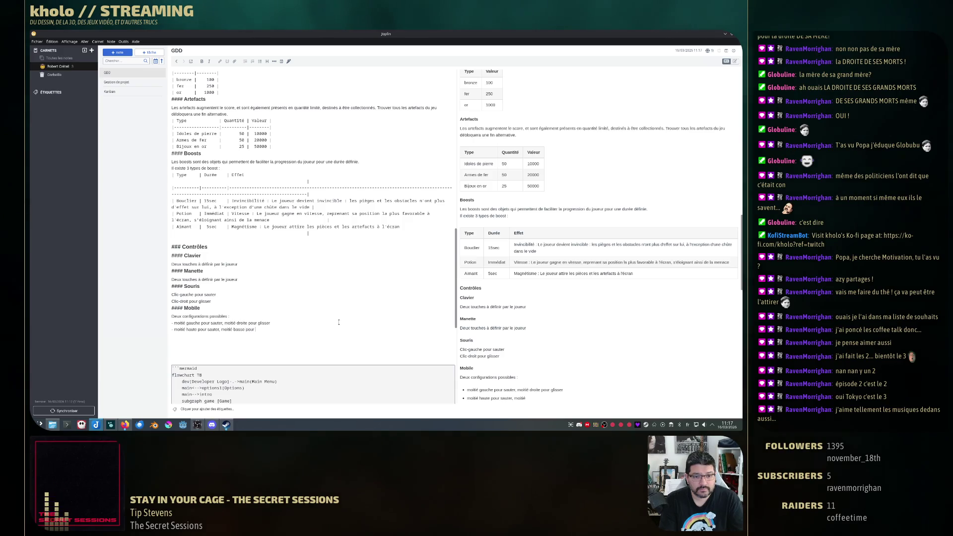
{"action": "type", "text": "glisser"}
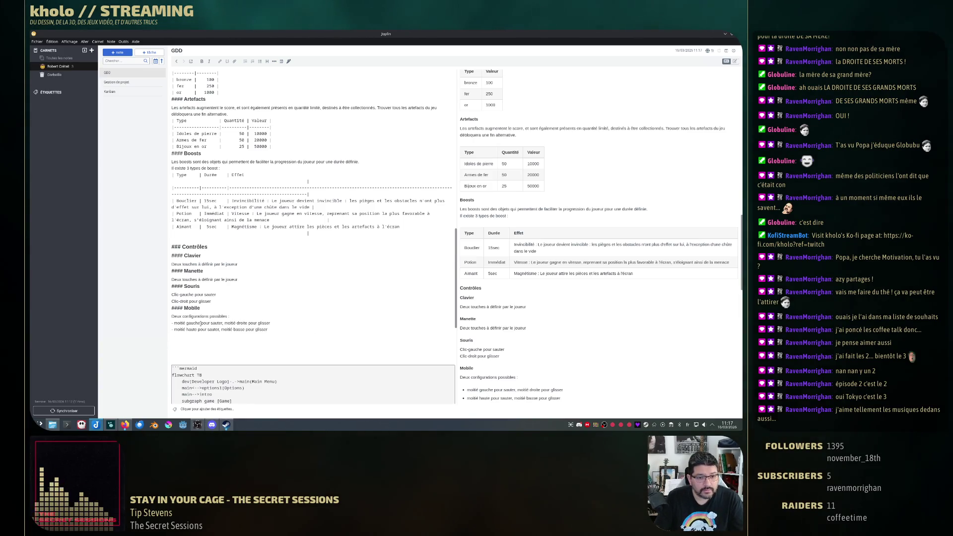
{"action": "type", "text": "de l'écran "}
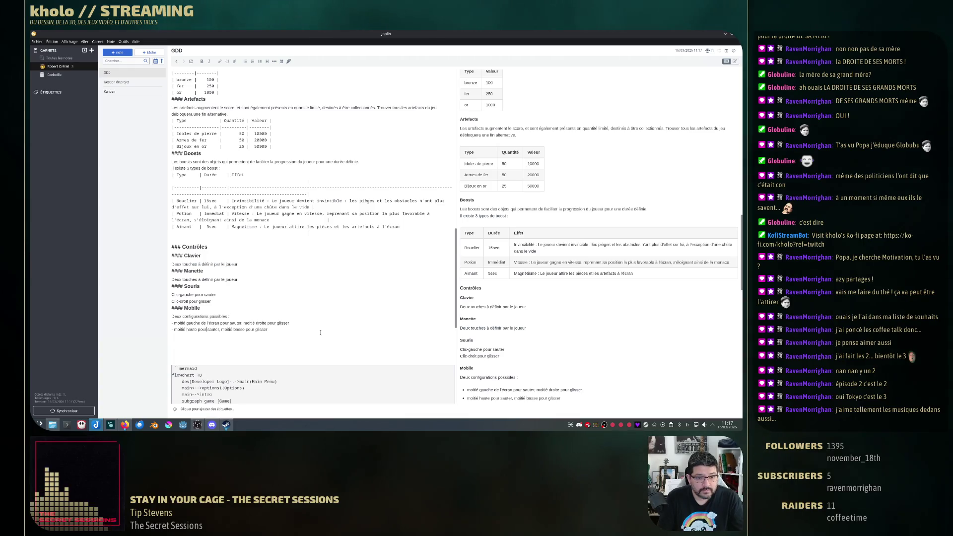
{"action": "type", "text": "de l'"}
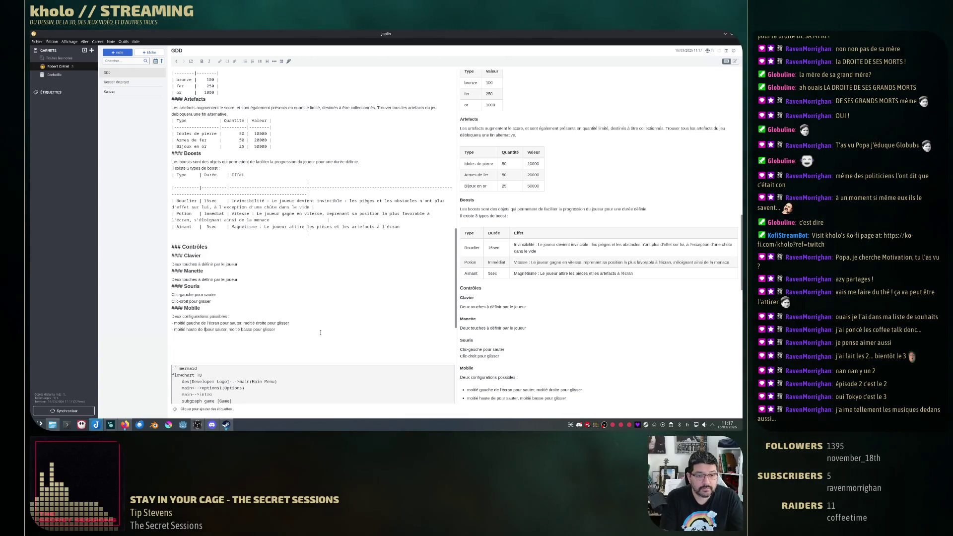
{"action": "type", "text": "écran"}
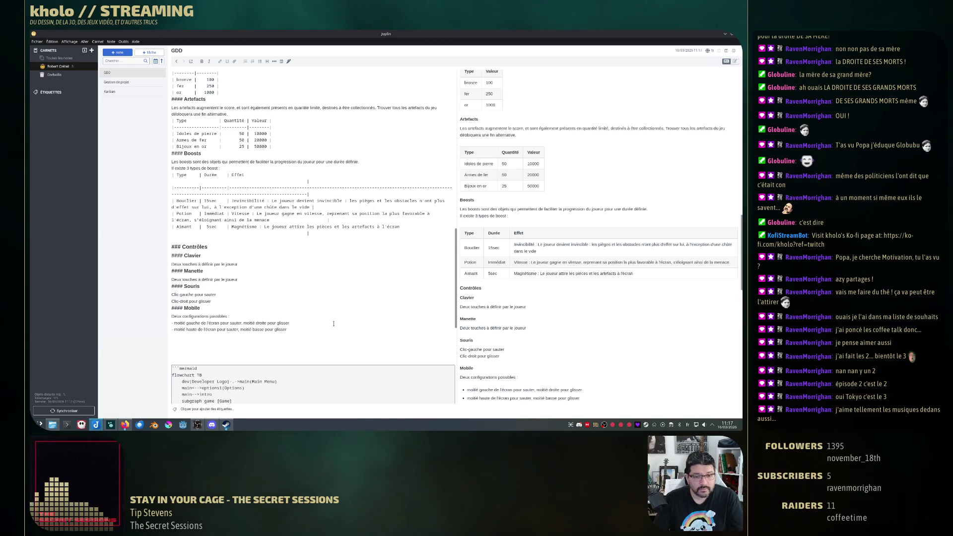
{"action": "type", "text": " écran "}
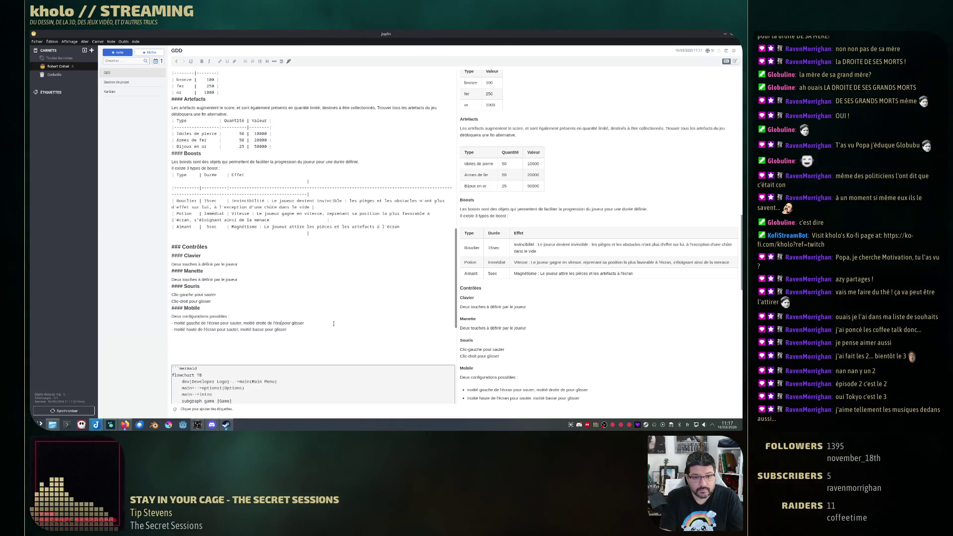
{"action": "type", "text": "cran"}
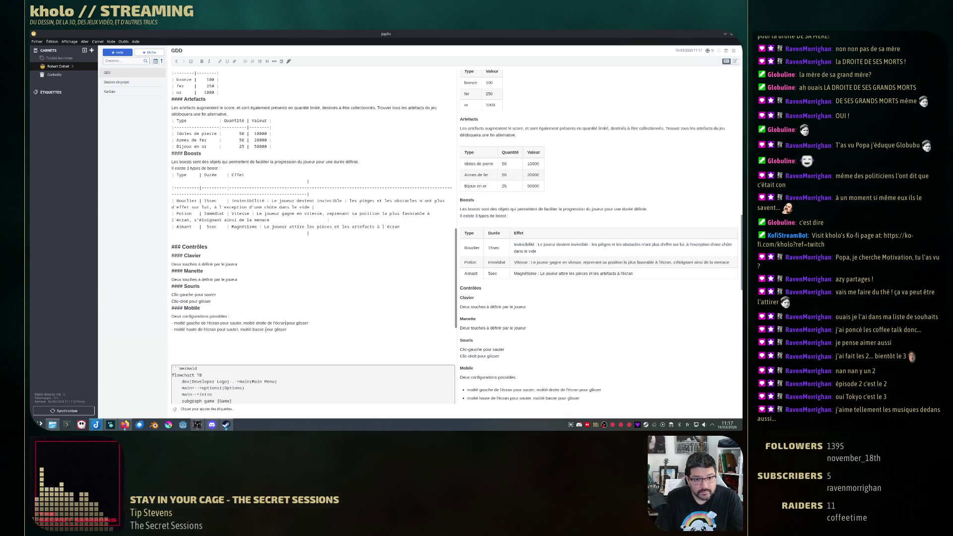
{"action": "type", "text": "l'"}
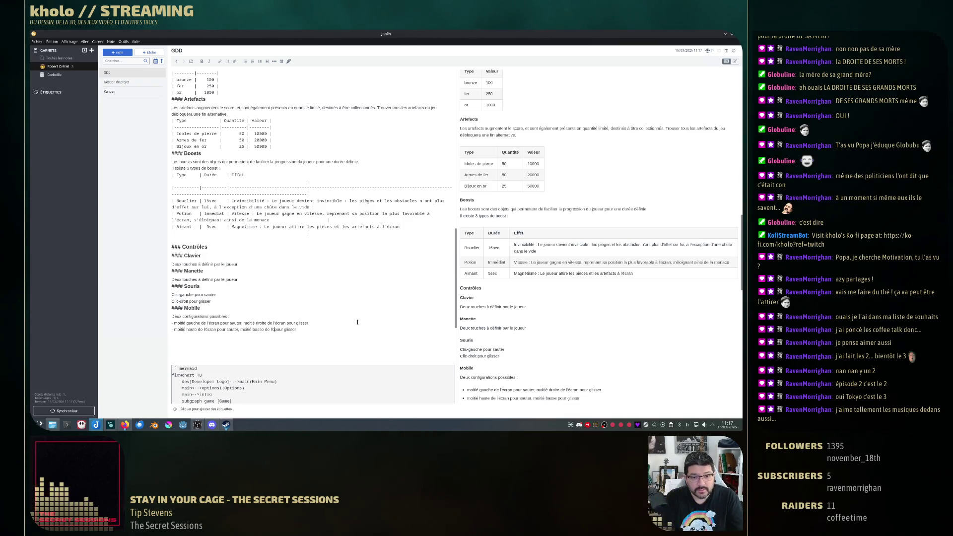
{"action": "type", "text": "c"}
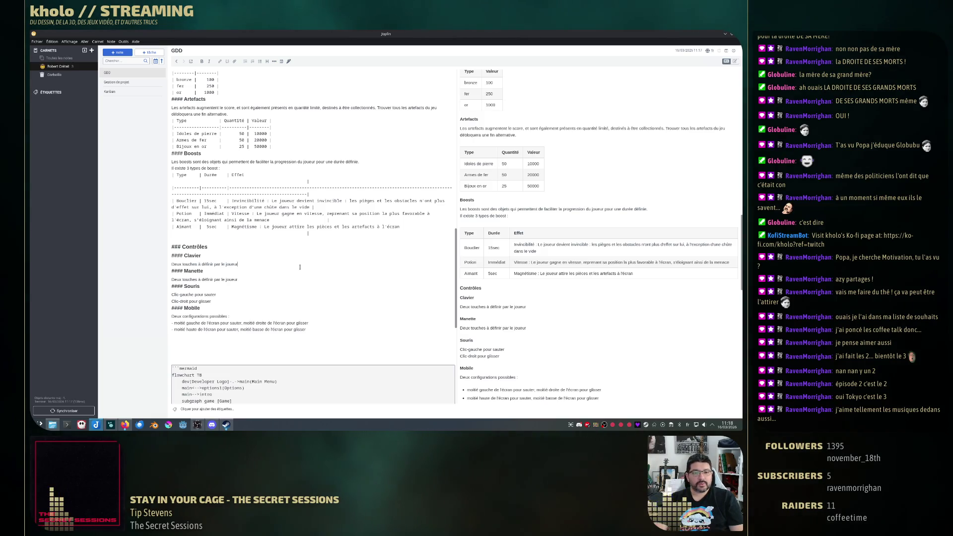
{"action": "type", "text": ", touches"}
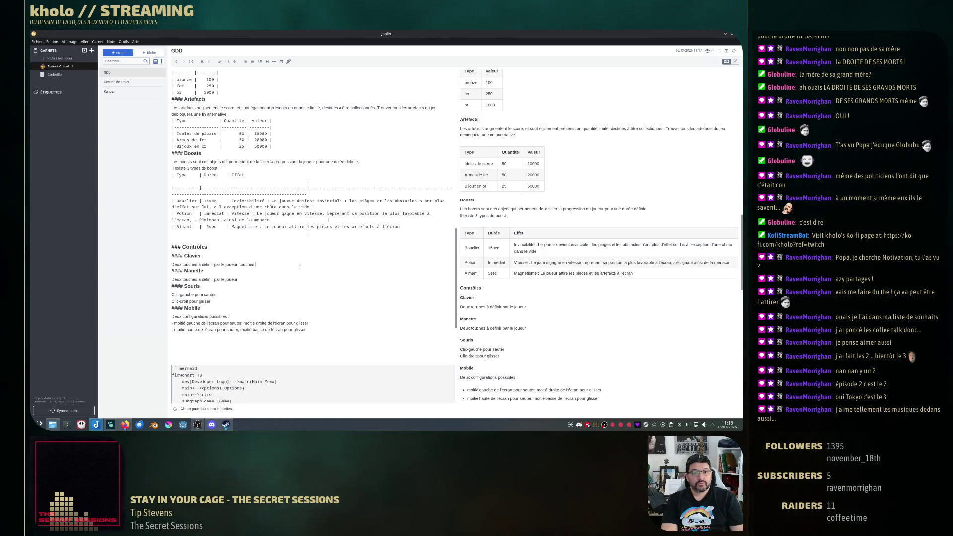
{"action": "type", "text": " par défaut :"}
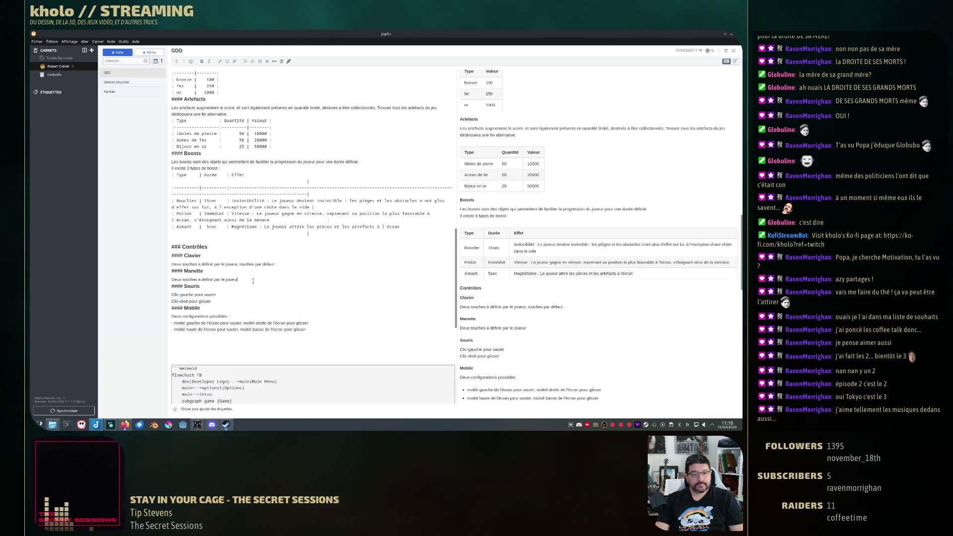
{"action": "type", "text": ","}
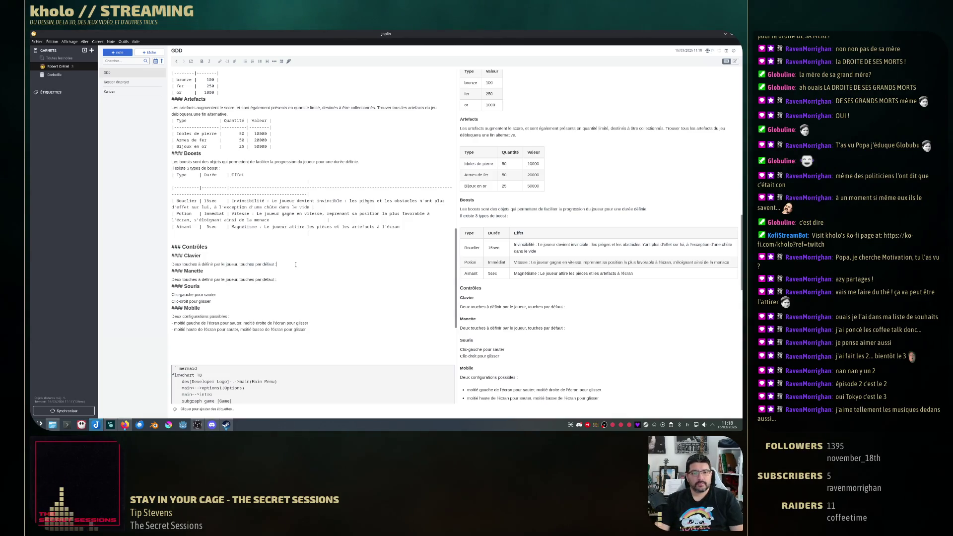
{"action": "type", "text": "Espace"}
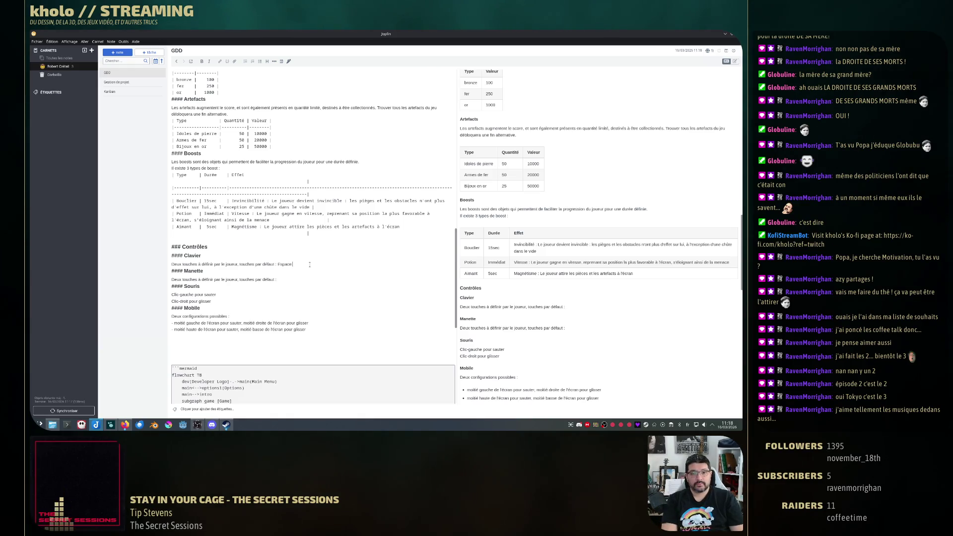
{"action": "type", "text": " pour sauter."}
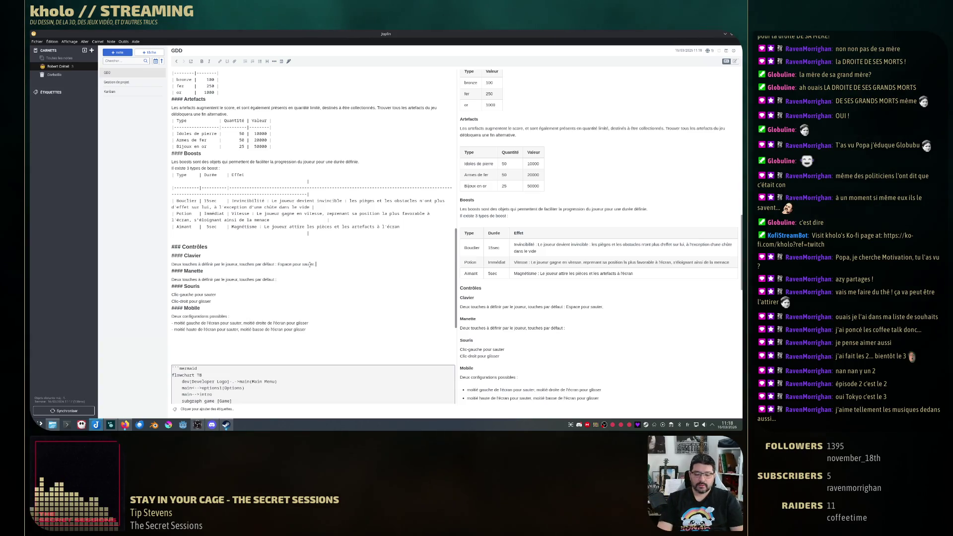
{"action": "type", "text": "Flèche bas pour glisser"}
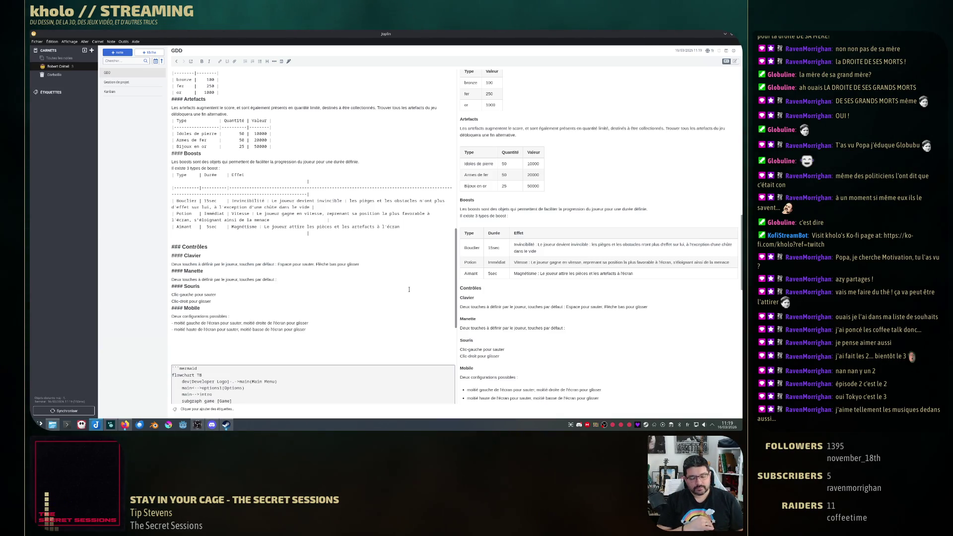
{"action": "type", "text": "A/X/B pour"}
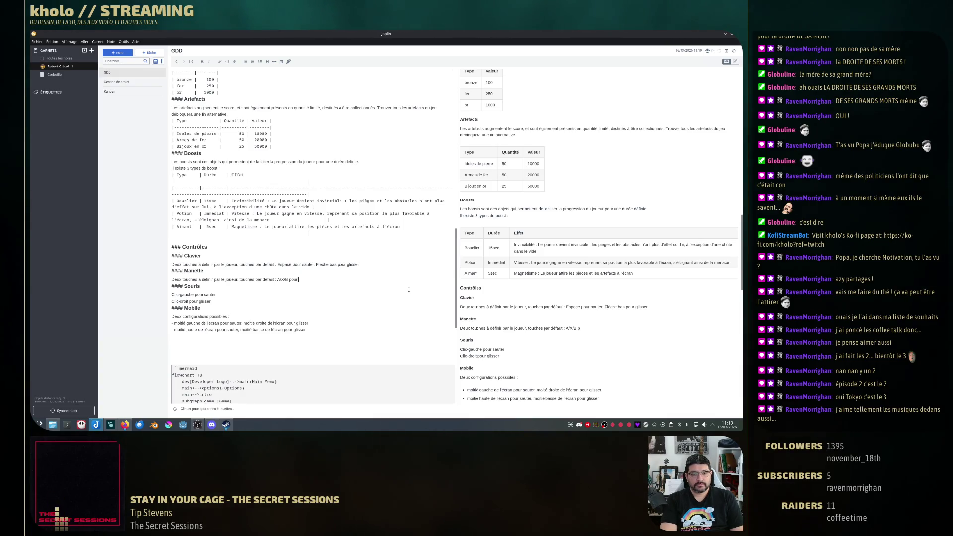
{"action": "type", "text": " sauter"}
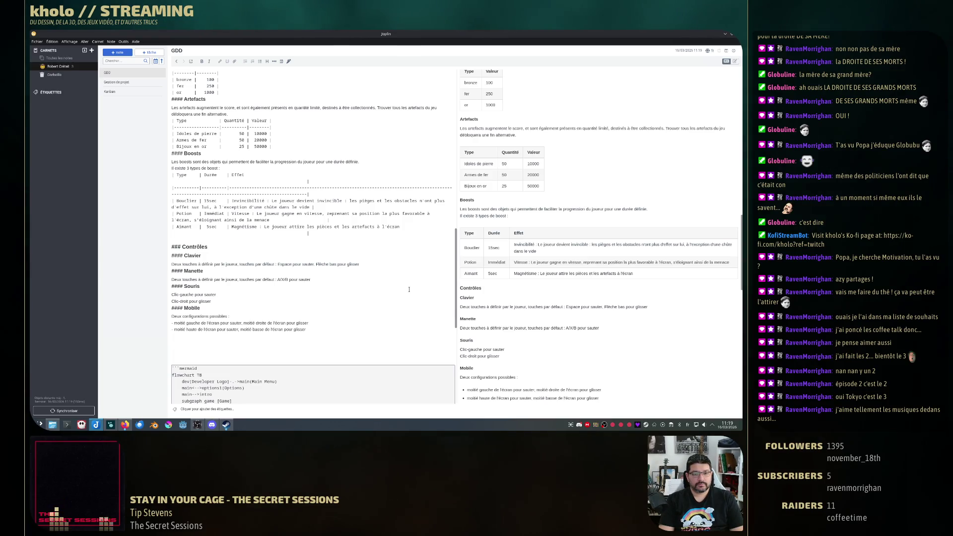
- Append defaults 'Espace pour sauter, Flèche bas pour glisser' to Clavier and 'A/X/B pour sauter' to Manette
{"action": "key", "text": "Up"}
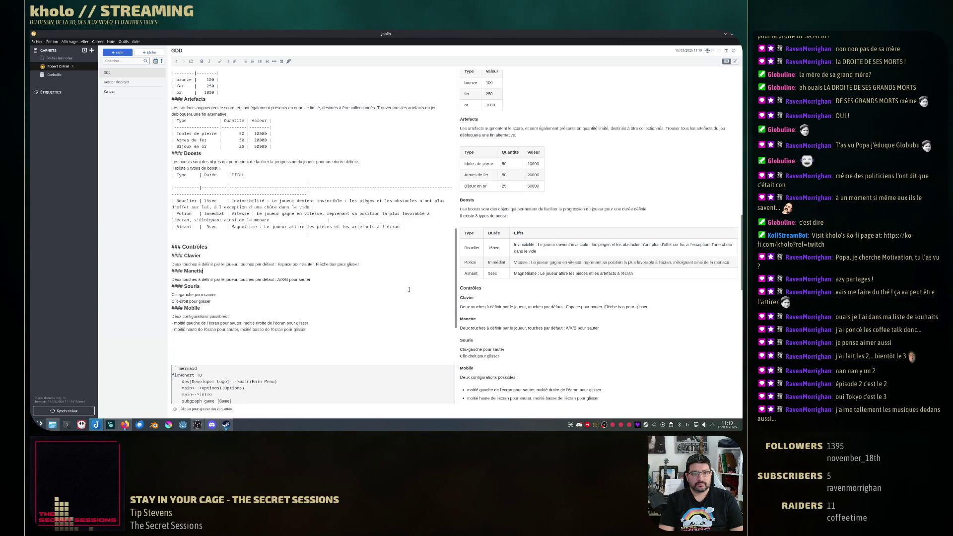
{"action": "type", "text": "(X"}
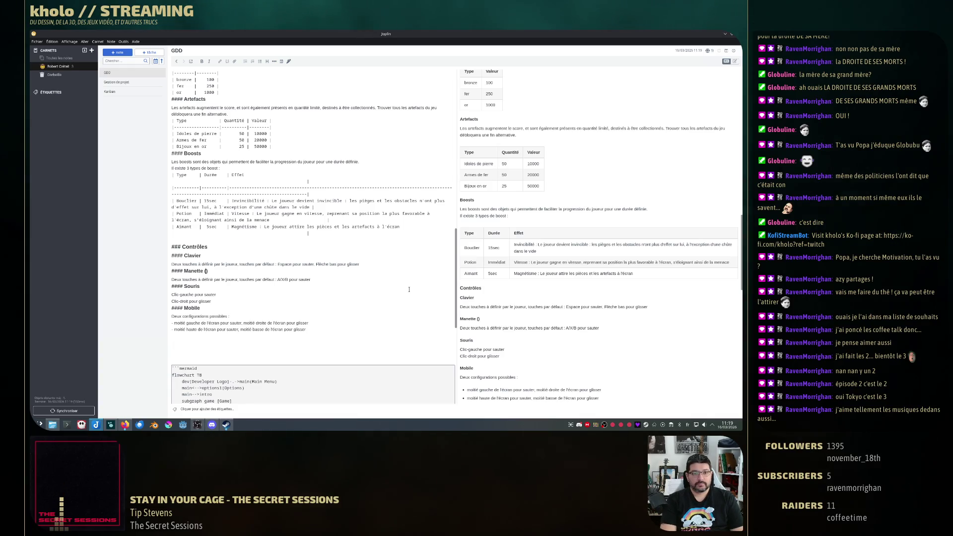
{"action": "type", "text": "Box/PlayS"}
{"action": "type", "text": "tation/Ninten"}
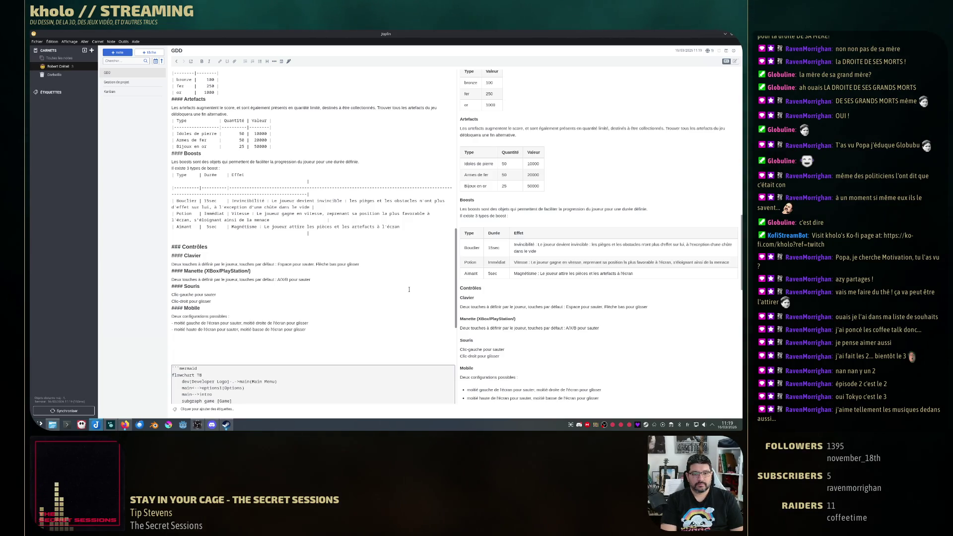
{"action": "type", "text": "do"}
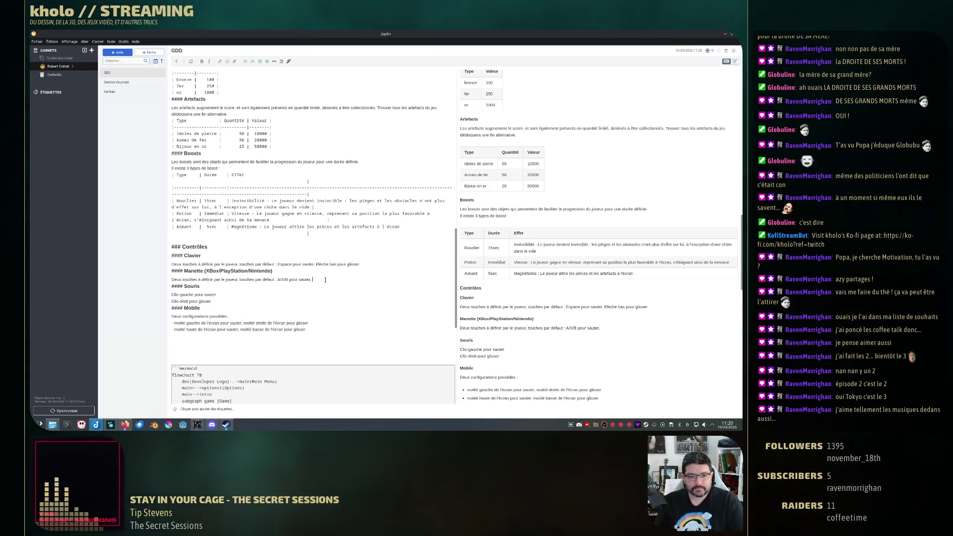
{"action": "type", "text": "RB"}
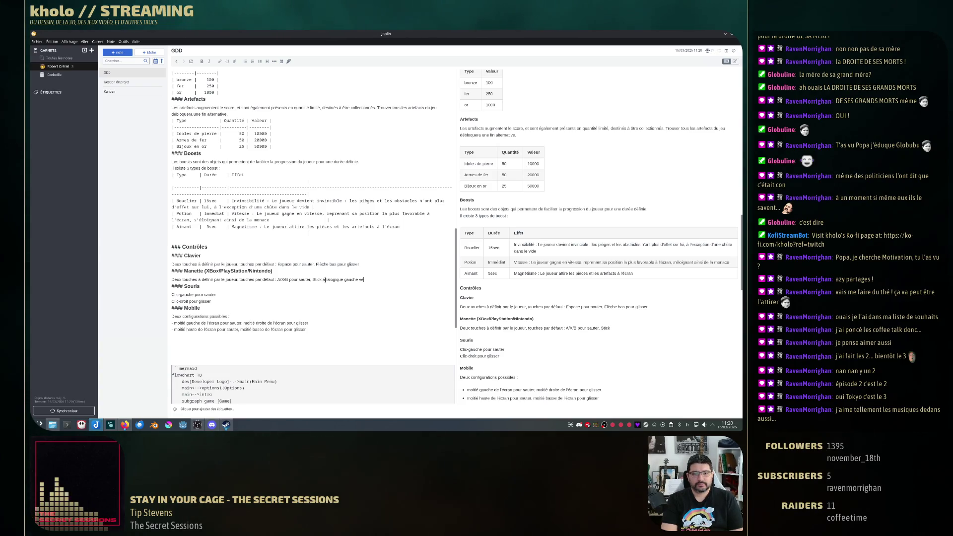
{"action": "type", "text": "as"}
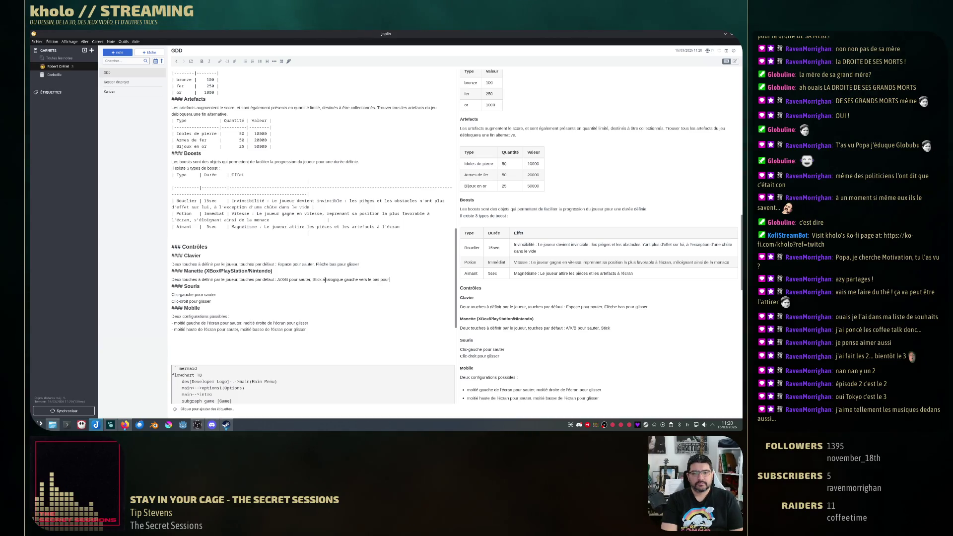
{"action": "type", "text": "ser"}
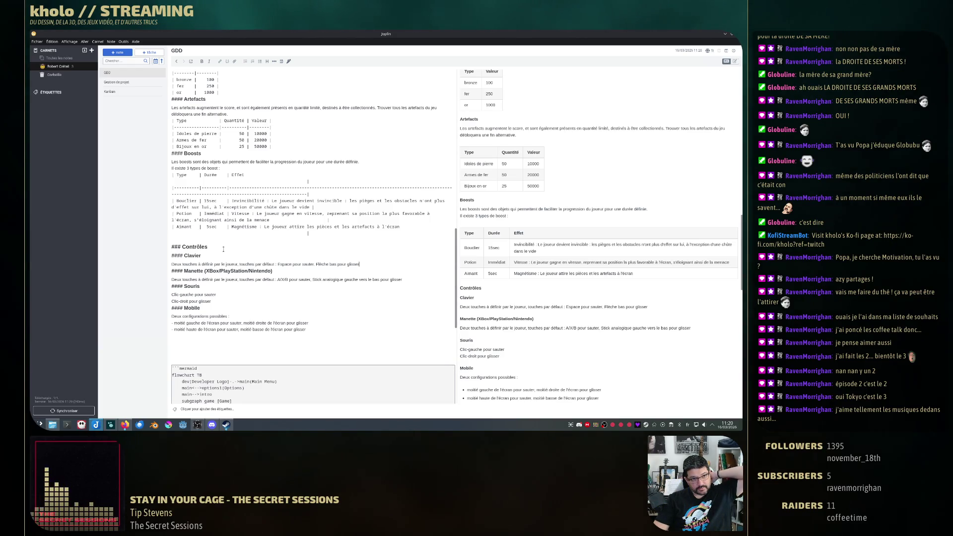
{"action": "scroll", "coordinate": [215, 231], "scroll_direction": "down", "scroll_amount": 3}
{"action": "scroll", "coordinate": [304, 265], "scroll_direction": "down", "scroll_amount": 2}
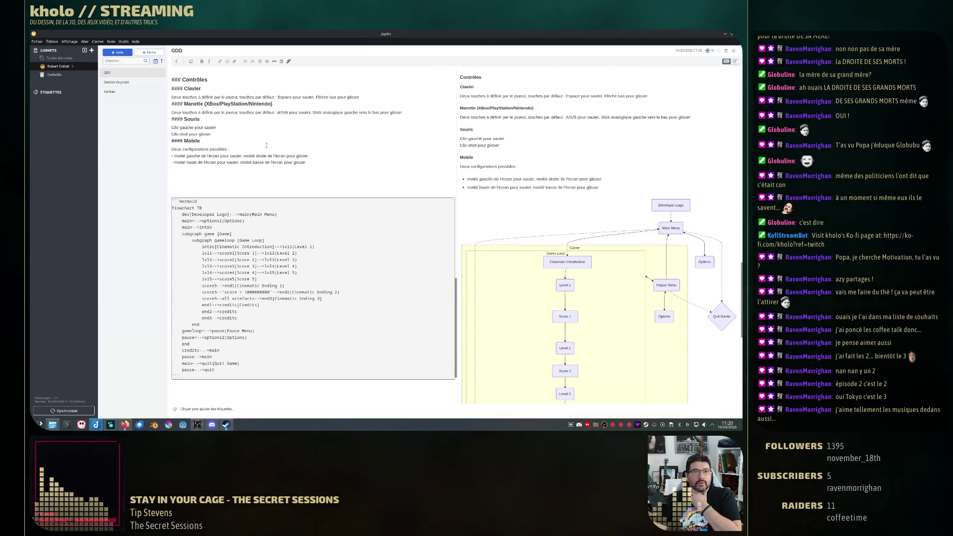
{"action": "scroll", "coordinate": [266, 143], "scroll_direction": "up", "scroll_amount": 5}
{"action": "scroll", "coordinate": [246, 135], "scroll_direction": "up", "scroll_amount": 5}
{"action": "scroll", "coordinate": [224, 120], "scroll_direction": "up", "scroll_amount": 5}
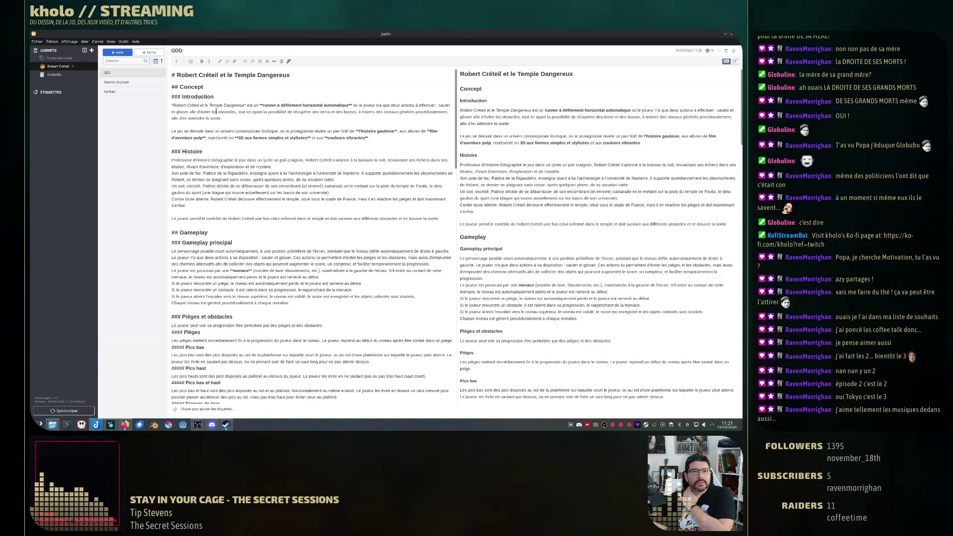
{"action": "scroll", "coordinate": [225, 264], "scroll_direction": "down", "scroll_amount": 5}
{"action": "scroll", "coordinate": [231, 283], "scroll_direction": "down", "scroll_amount": 5}
{"action": "scroll", "coordinate": [234, 298], "scroll_direction": "down", "scroll_amount": 5}
{"action": "scroll", "coordinate": [239, 313], "scroll_direction": "down", "scroll_amount": 5}
{"action": "scroll", "coordinate": [210, 360], "scroll_direction": "down", "scroll_amount": 3}
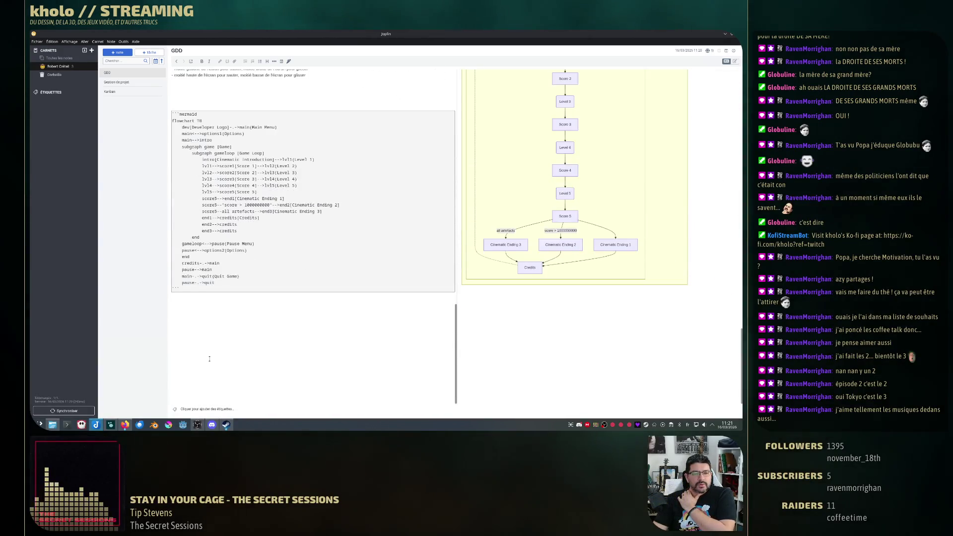
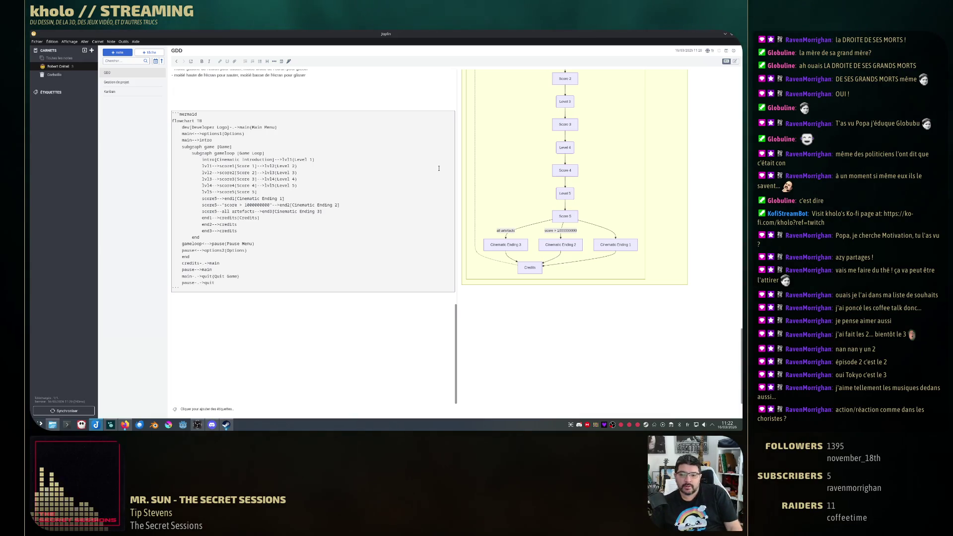
{"action": "scroll", "coordinate": [413, 164], "scroll_direction": "up", "scroll_amount": 3}
{"action": "scroll", "coordinate": [414, 164], "scroll_direction": "up", "scroll_amount": 2}
{"action": "scroll", "coordinate": [412, 171], "scroll_direction": "up", "scroll_amount": 3}
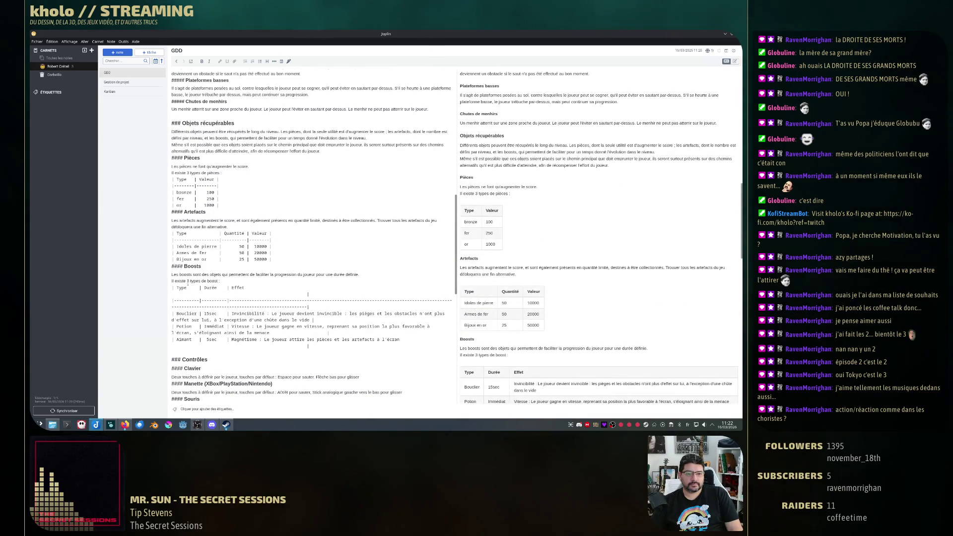
{"action": "scroll", "coordinate": [334, 254], "scroll_direction": "up", "scroll_amount": 5}
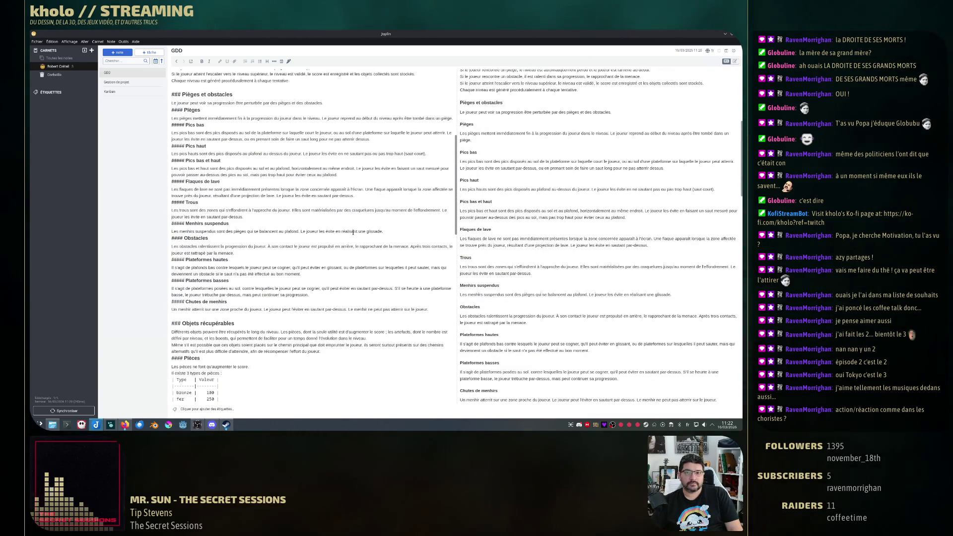
{"action": "scroll", "coordinate": [353, 234], "scroll_direction": "up", "scroll_amount": 5}
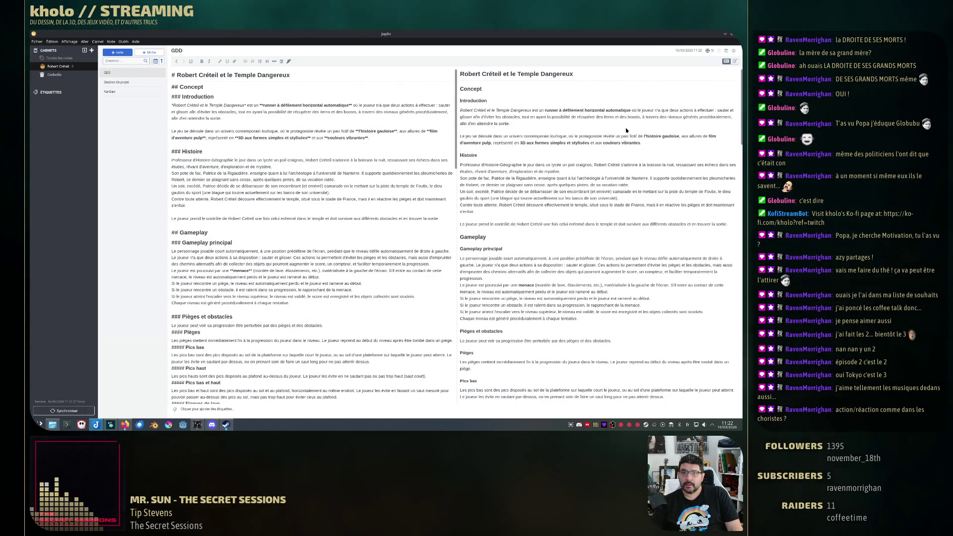
- Switch the GDD note to a full-width rendered preview and bring up its note options
{"action": "key", "text": "ctrl+l"}
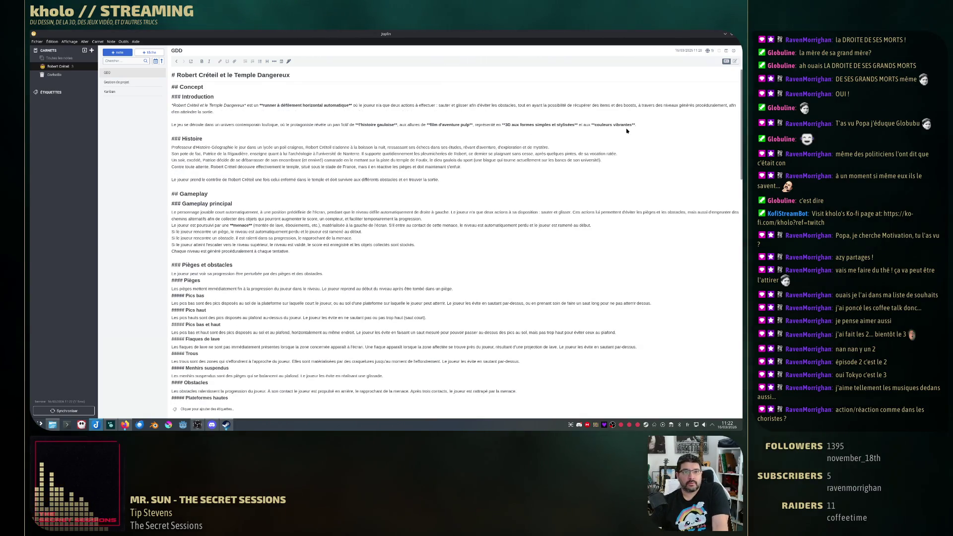
{"action": "scroll", "coordinate": [571, 144], "scroll_direction": "down", "scroll_amount": 5}
{"action": "scroll", "coordinate": [566, 147], "scroll_direction": "down", "scroll_amount": 5}
{"action": "scroll", "coordinate": [563, 147], "scroll_direction": "down", "scroll_amount": 5}
{"action": "scroll", "coordinate": [562, 147], "scroll_direction": "up", "scroll_amount": 5}
{"action": "scroll", "coordinate": [563, 147], "scroll_direction": "up", "scroll_amount": 5}
{"action": "scroll", "coordinate": [563, 147], "scroll_direction": "up", "scroll_amount": 3}
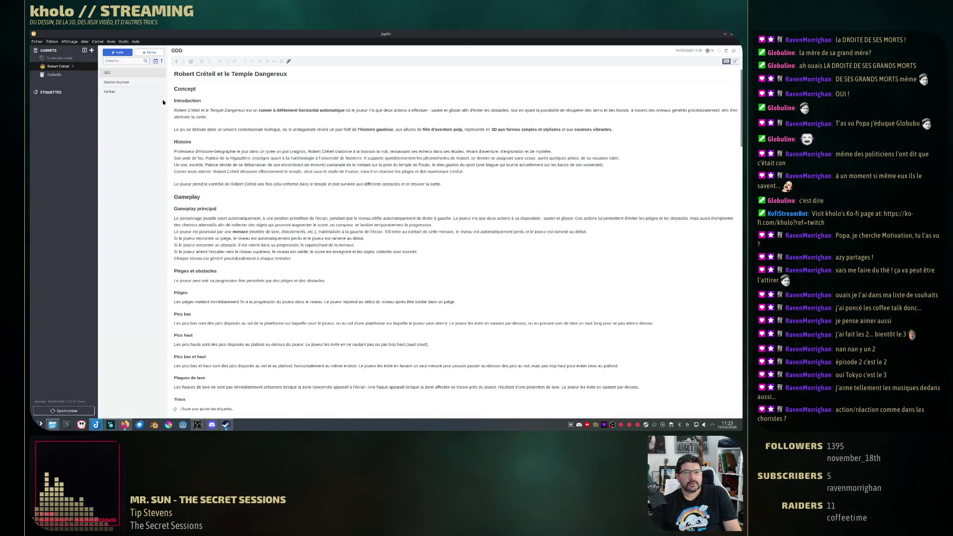
{"action": "right_click", "coordinate": [117, 73]}
{"action": "mouse_move", "coordinate": [161, 181]}
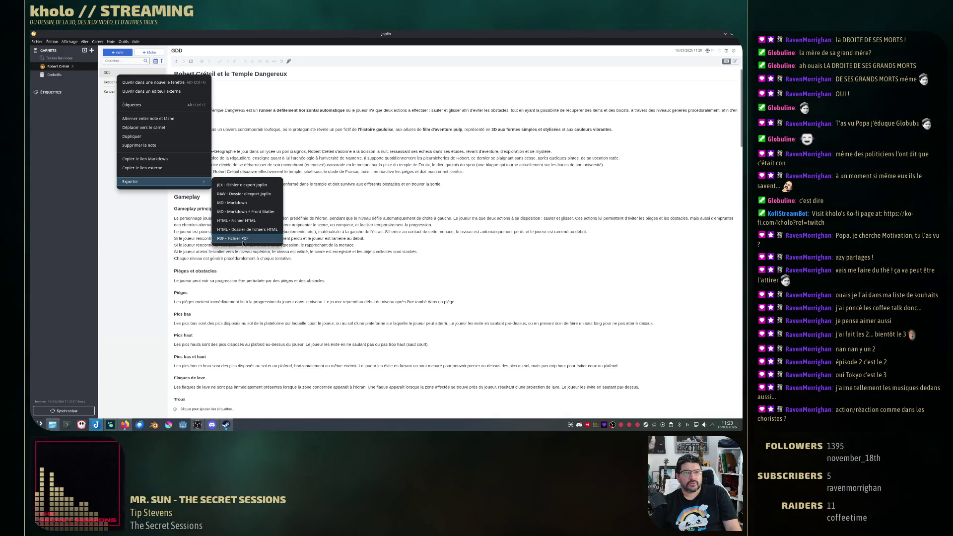
{"action": "left_click", "coordinate": [243, 239]}
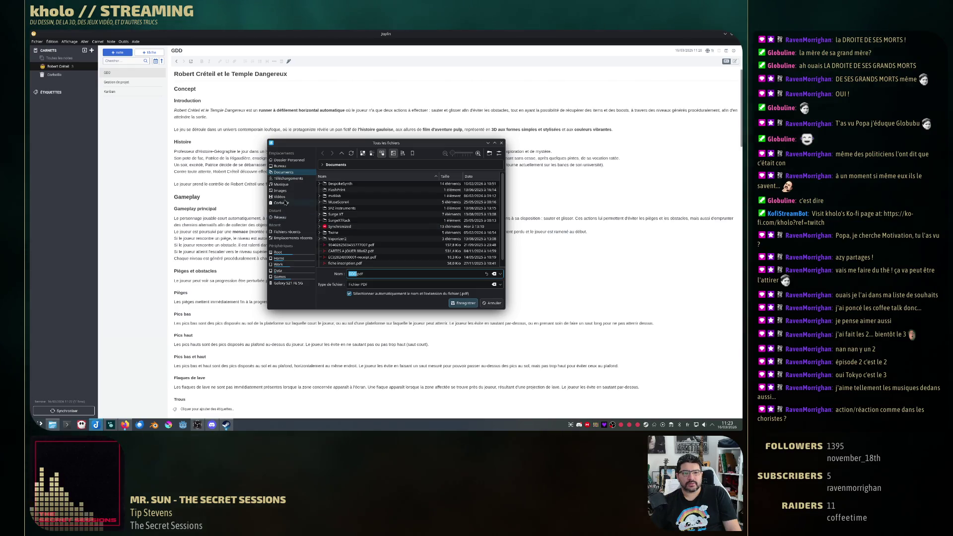
{"action": "left_click", "coordinate": [289, 179]}
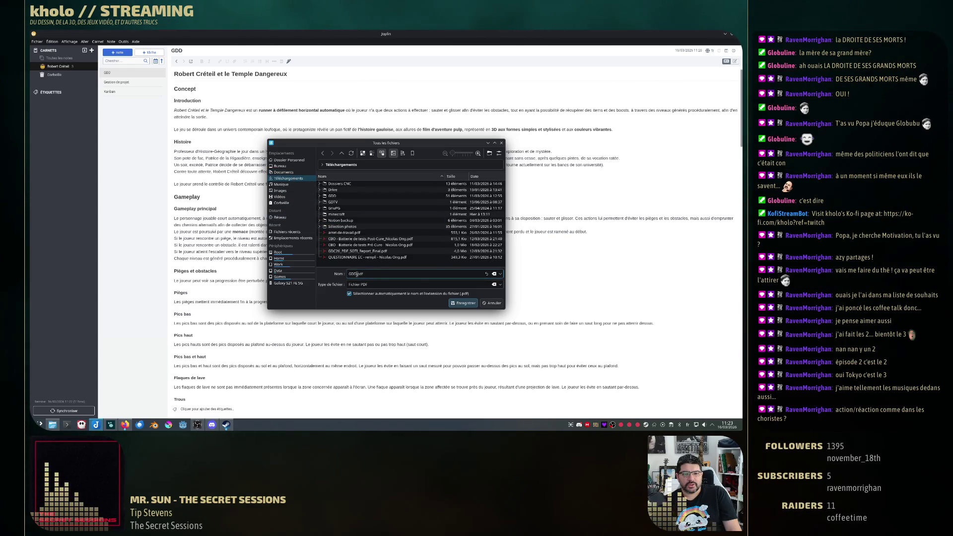
{"action": "type", "text": "robertcreteil"}
{"action": "key", "text": "Return"}
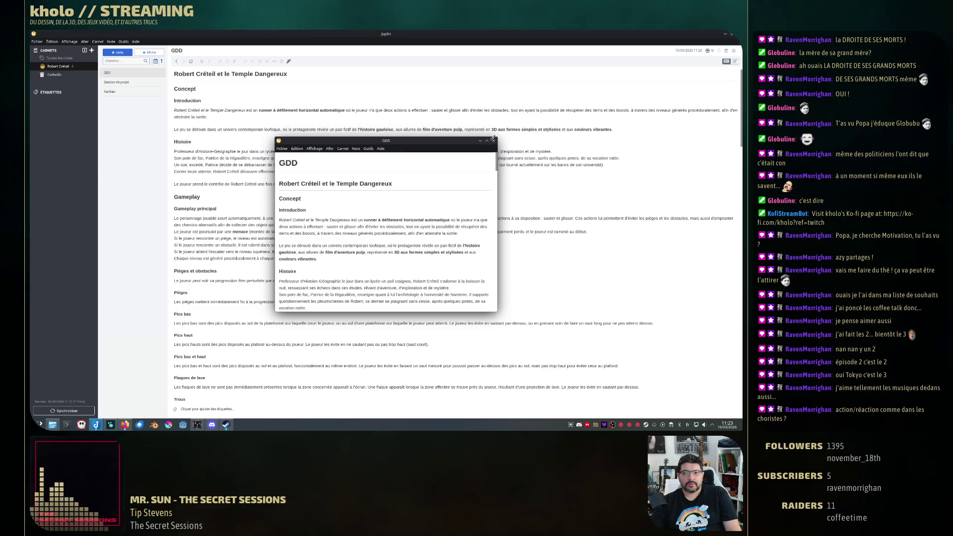
{"action": "left_click", "coordinate": [492, 141]}
{"action": "left_click", "coordinate": [52, 424]}
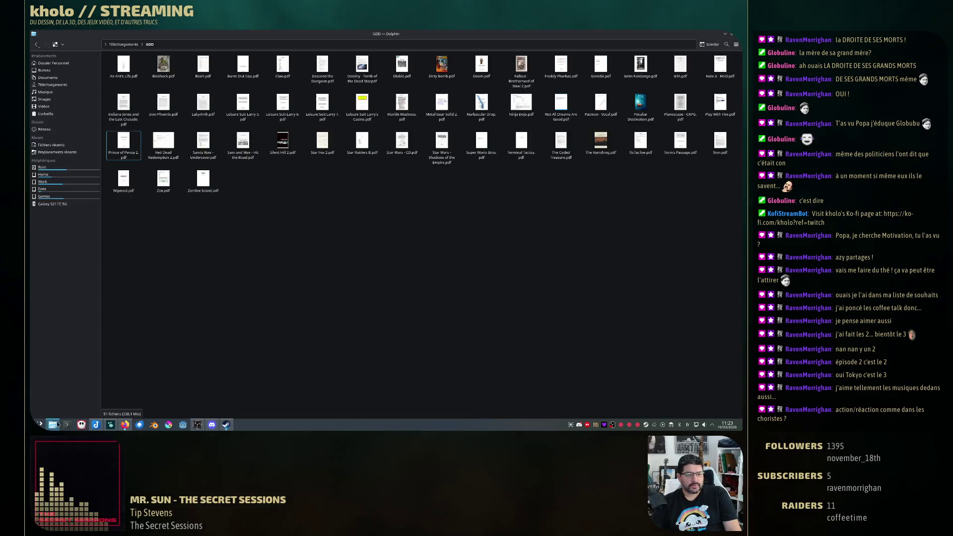
- Review the exported GDD PDF from Téléchargements in Firefox and close its tab afterwards
{"action": "left_click", "coordinate": [124, 45]}
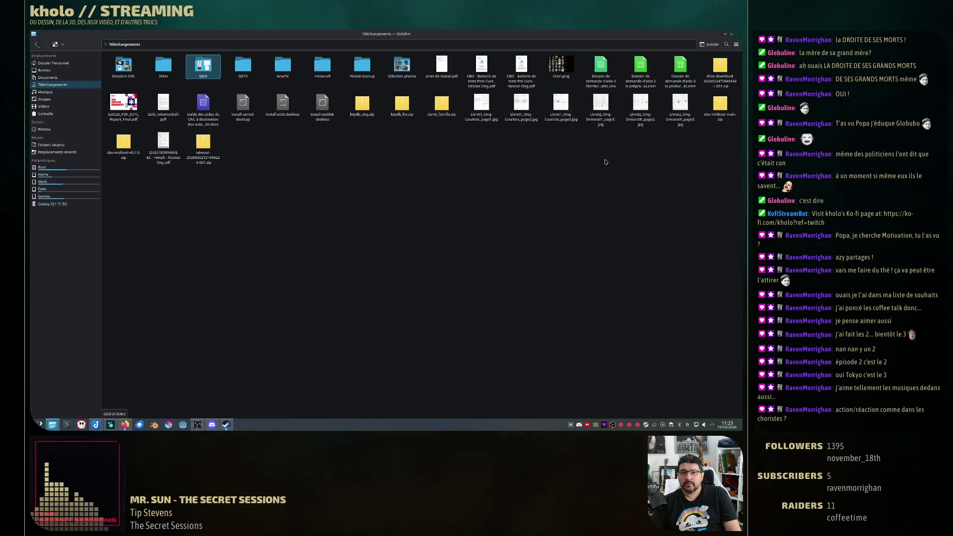
{"action": "double_click", "coordinate": [156, 112]}
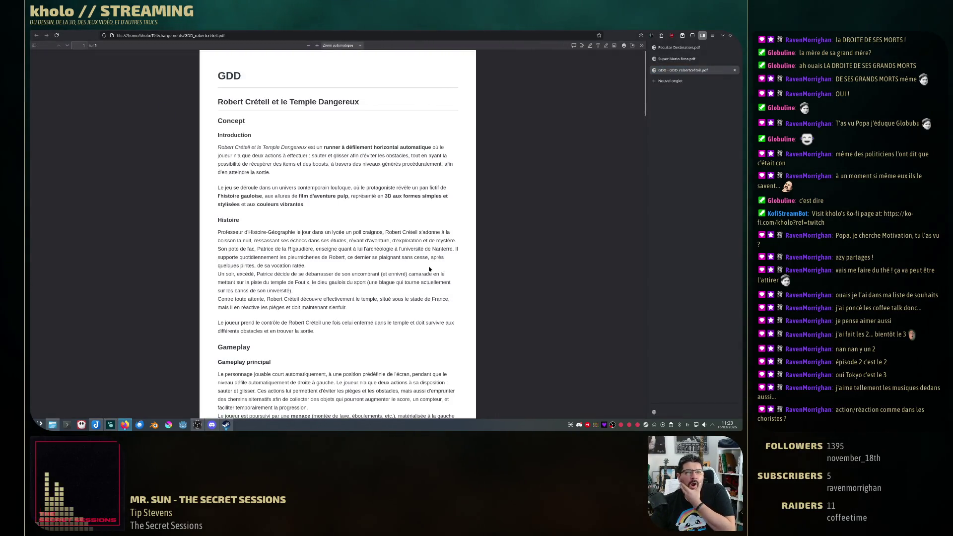
{"action": "scroll", "coordinate": [429, 270], "scroll_direction": "down", "scroll_amount": 5}
{"action": "scroll", "coordinate": [427, 271], "scroll_direction": "down", "scroll_amount": 5}
{"action": "scroll", "coordinate": [427, 271], "scroll_direction": "down", "scroll_amount": 5}
{"action": "scroll", "coordinate": [426, 272], "scroll_direction": "down", "scroll_amount": 5}
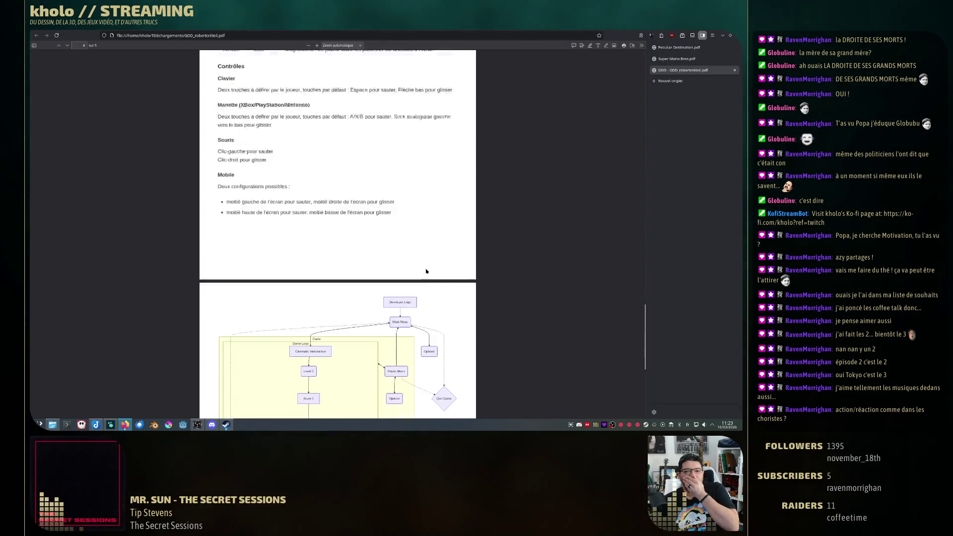
{"action": "scroll", "coordinate": [425, 271], "scroll_direction": "down", "scroll_amount": 5}
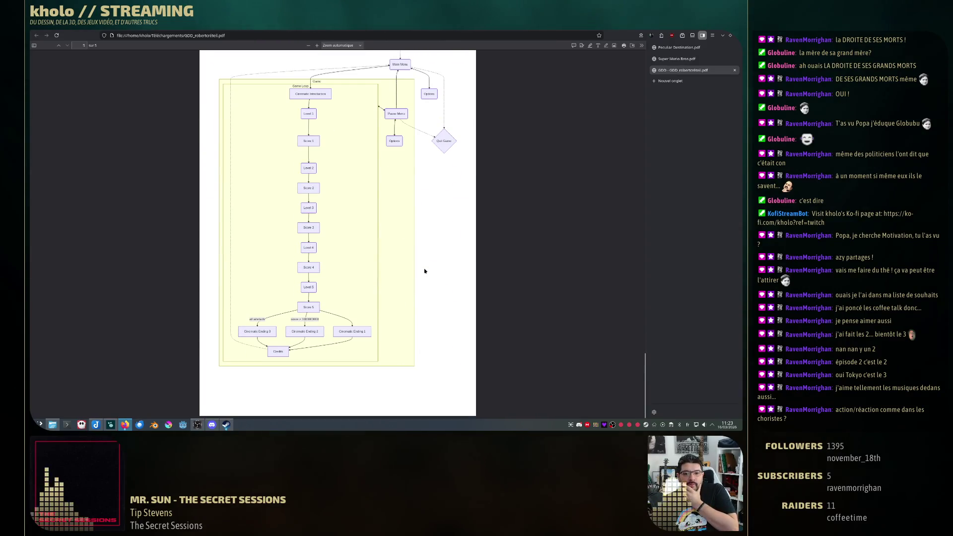
{"action": "scroll", "coordinate": [424, 271], "scroll_direction": "up", "scroll_amount": 5}
{"action": "scroll", "coordinate": [425, 270], "scroll_direction": "up", "scroll_amount": 5}
{"action": "scroll", "coordinate": [424, 267], "scroll_direction": "up", "scroll_amount": 5}
{"action": "scroll", "coordinate": [422, 263], "scroll_direction": "up", "scroll_amount": 5}
{"action": "scroll", "coordinate": [422, 263], "scroll_direction": "up", "scroll_amount": 10}
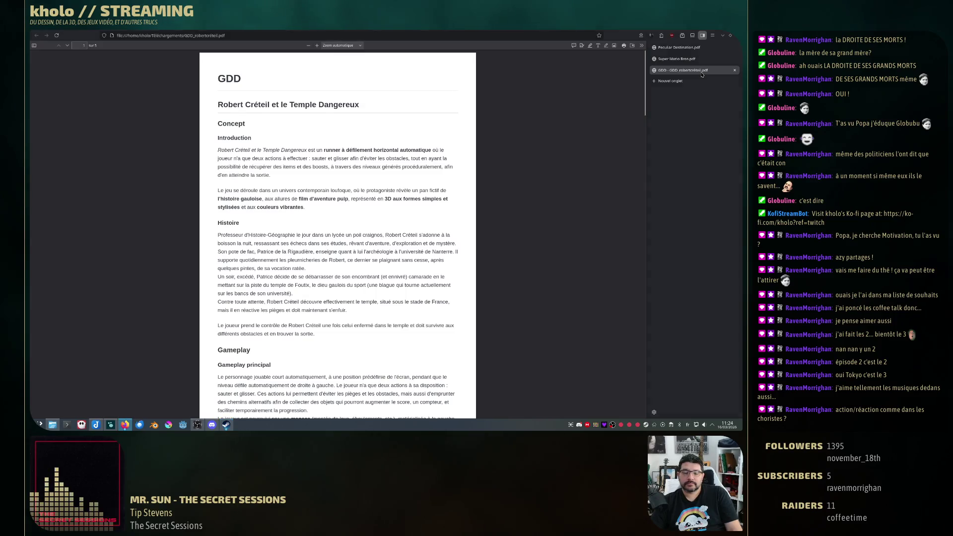
{"action": "key", "text": "ctrl+w"}
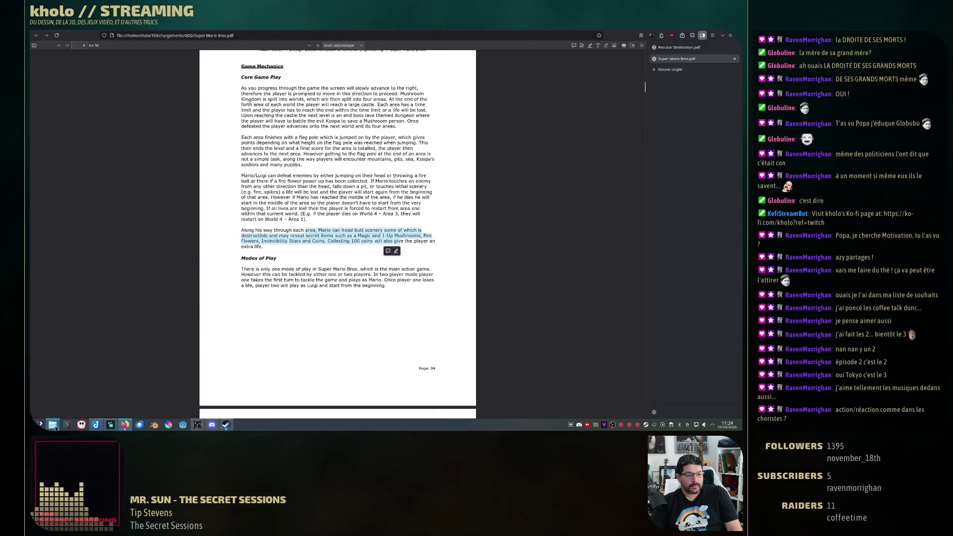
- Rename the exported PDF to GDD_robertcréteil_draft.pdf in Dolphin
{"action": "left_click", "coordinate": [53, 425]}
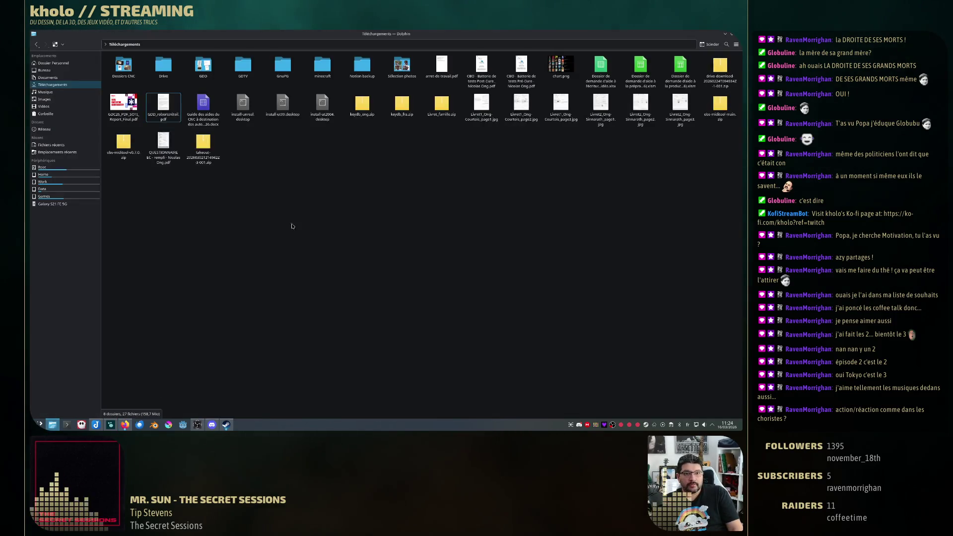
{"action": "left_click", "coordinate": [350, 150]}
{"action": "type", "text": "raft"}
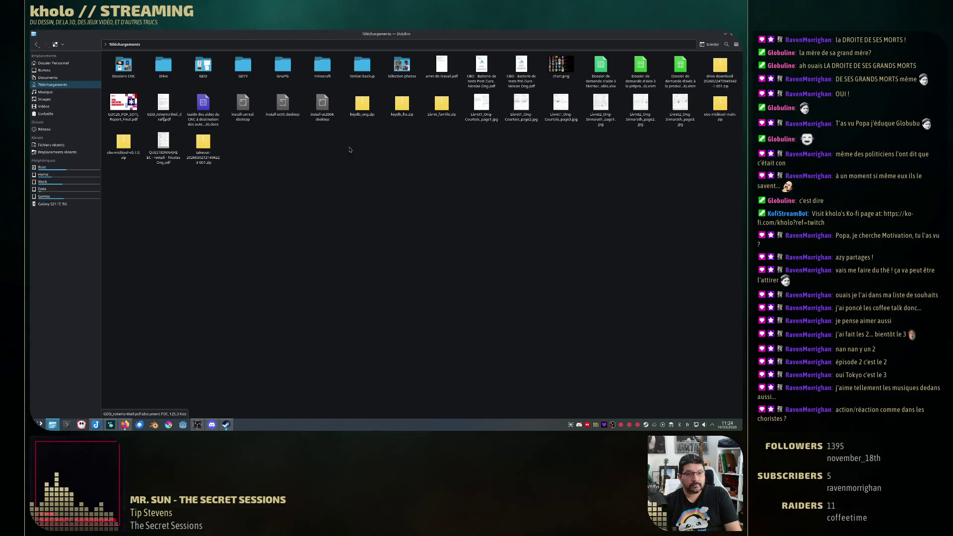
{"action": "key", "text": "Return"}
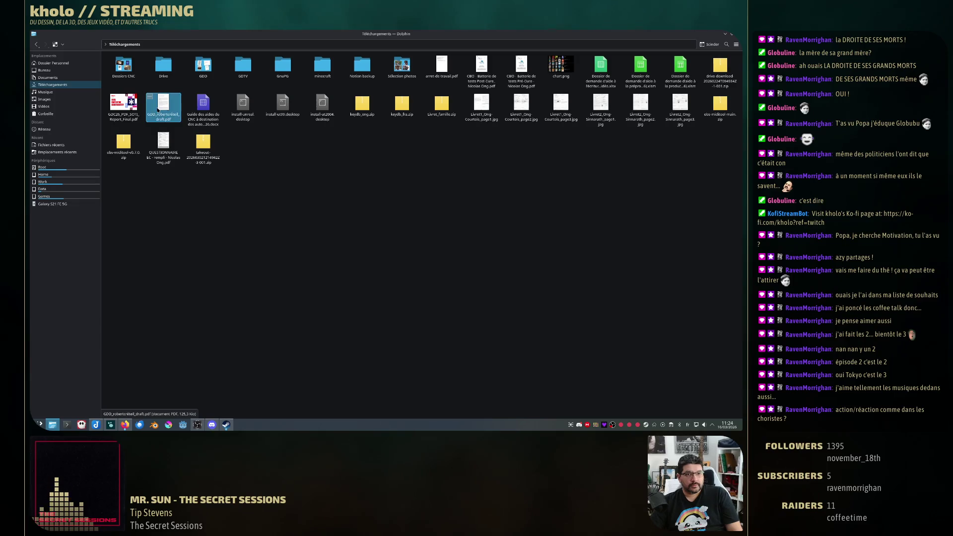
- Connect a second Dolphin tab to the remote server's home folder over SFTP
{"action": "key", "text": "ctrl+t"}
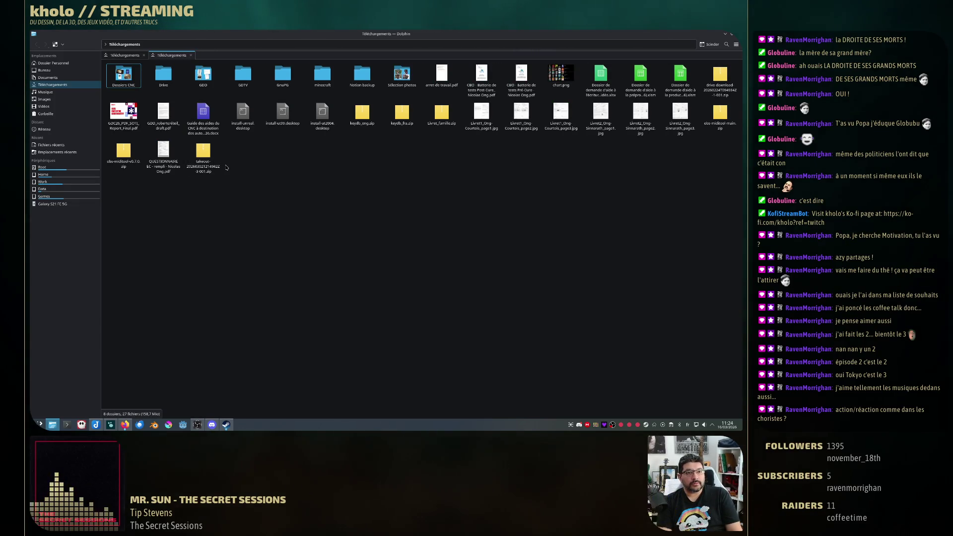
{"action": "key", "text": "ctrl+l"}
{"action": "type", "text": "sftp"}
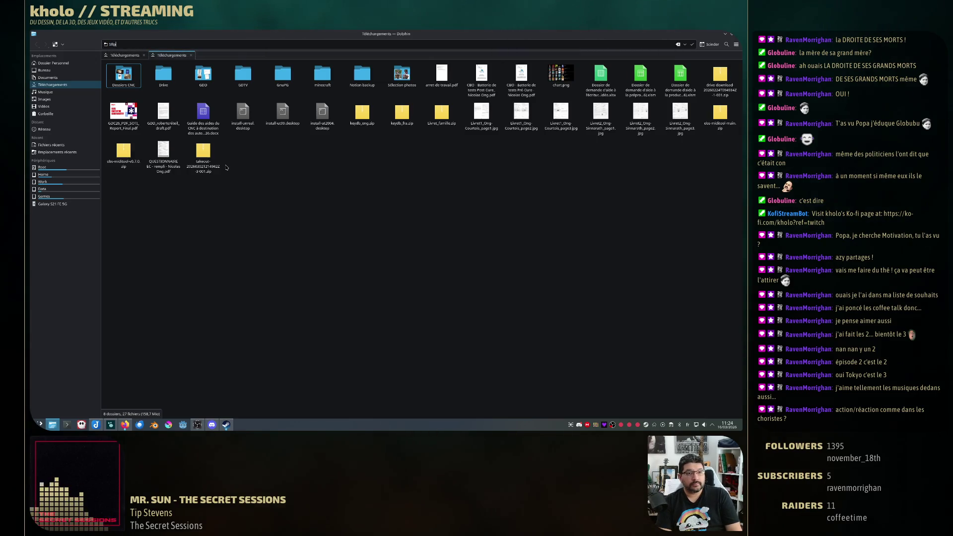
{"action": "type", "text": "://"}
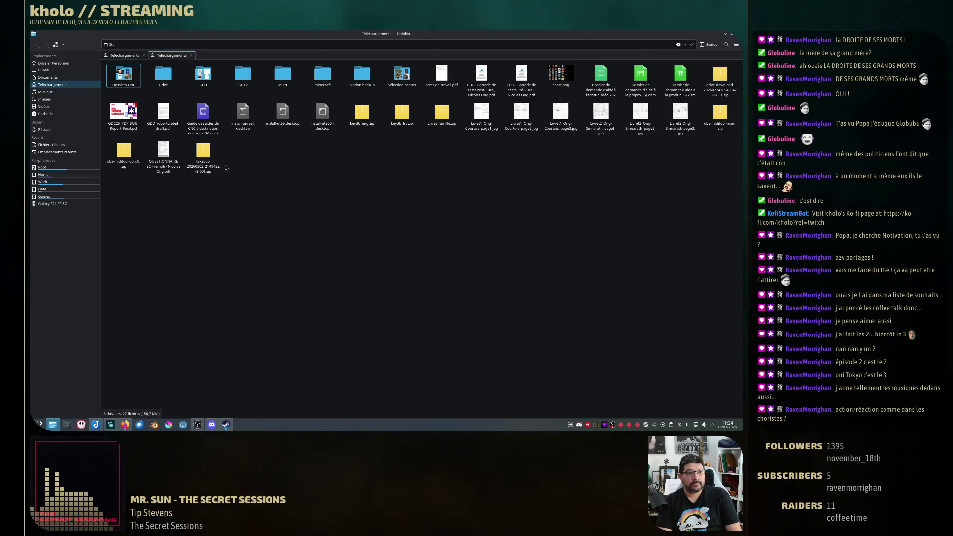
{"action": "type", "text": "192"}
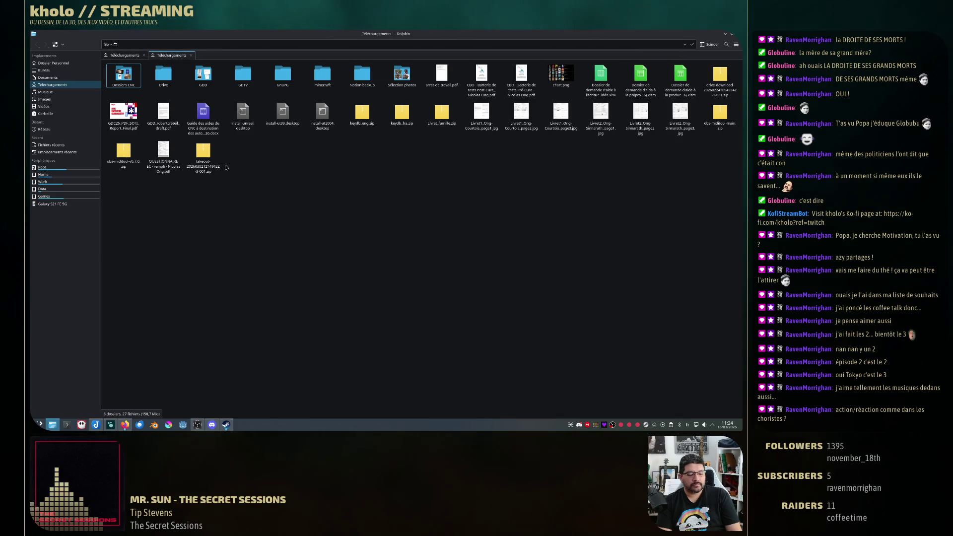
{"action": "key", "text": "BackSpace"}
{"action": "key", "text": "BackSpace"}
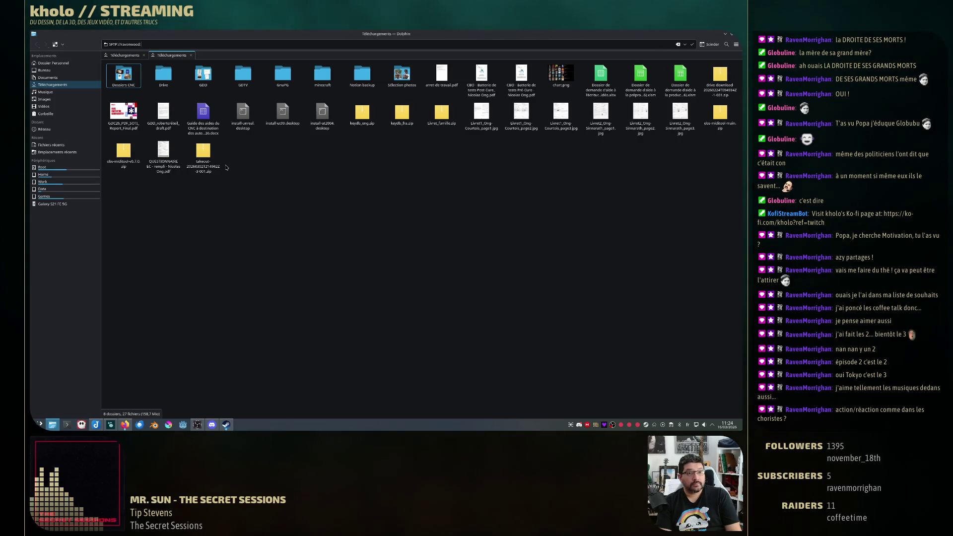
{"action": "type", "text": "home/kholo"}
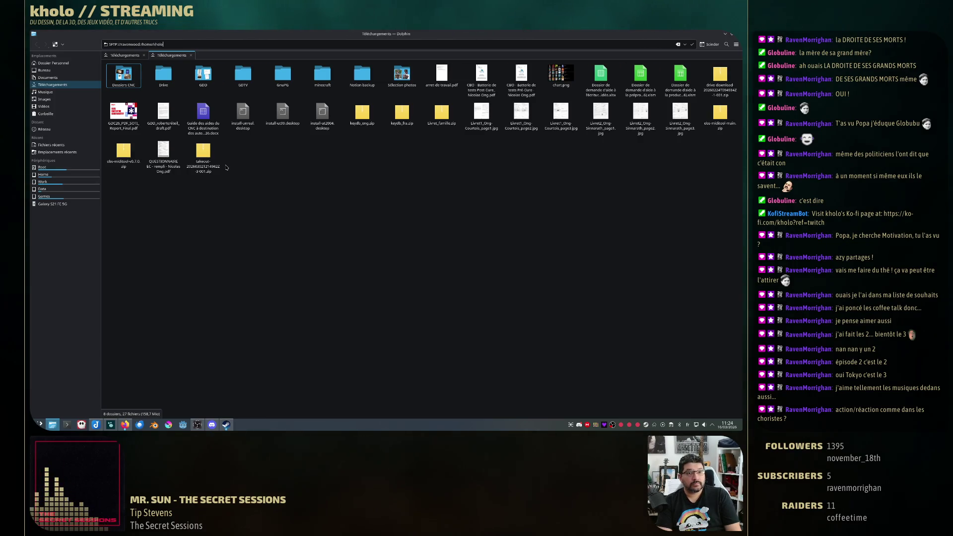
{"action": "key", "text": "Return"}
{"action": "type", "text": "**********"}
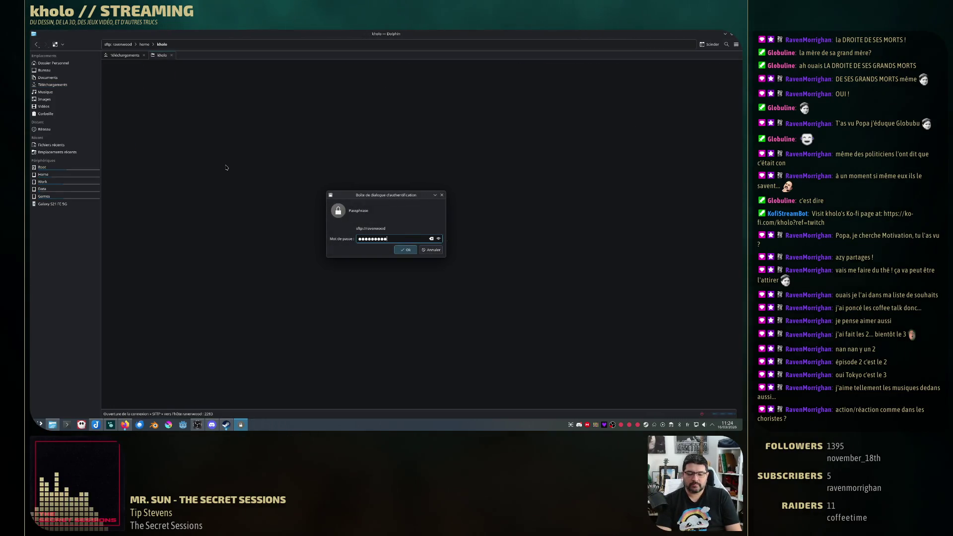
- Submit the passphrase and browse down through web, blog, data, articles, 2025 and 02 on the server
{"action": "key", "text": "Return"}
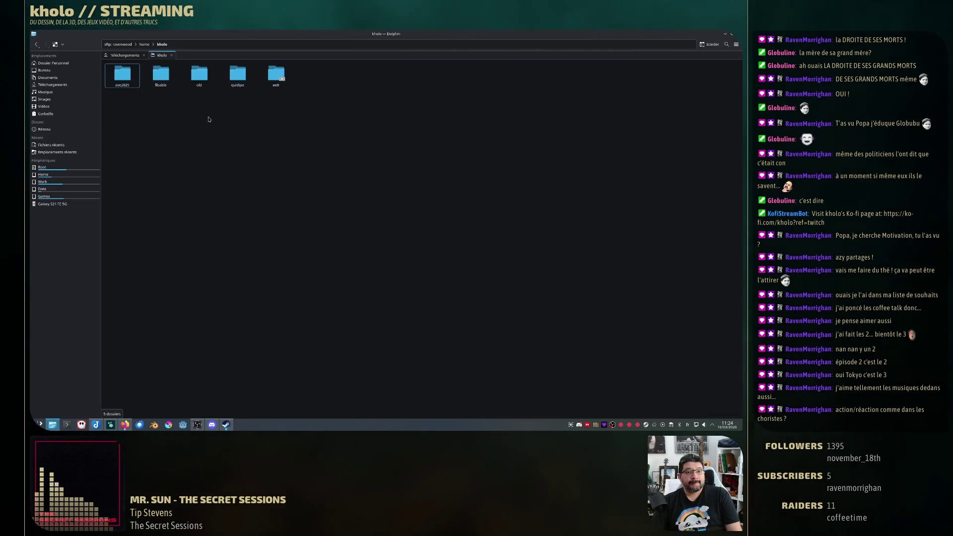
{"action": "double_click", "coordinate": [275, 75]}
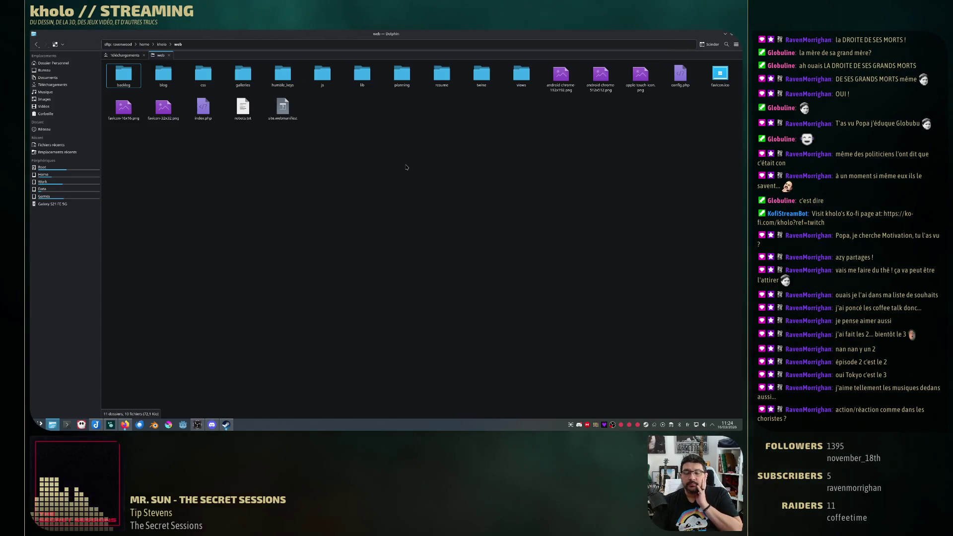
{"action": "mouse_move", "coordinate": [163, 75]}
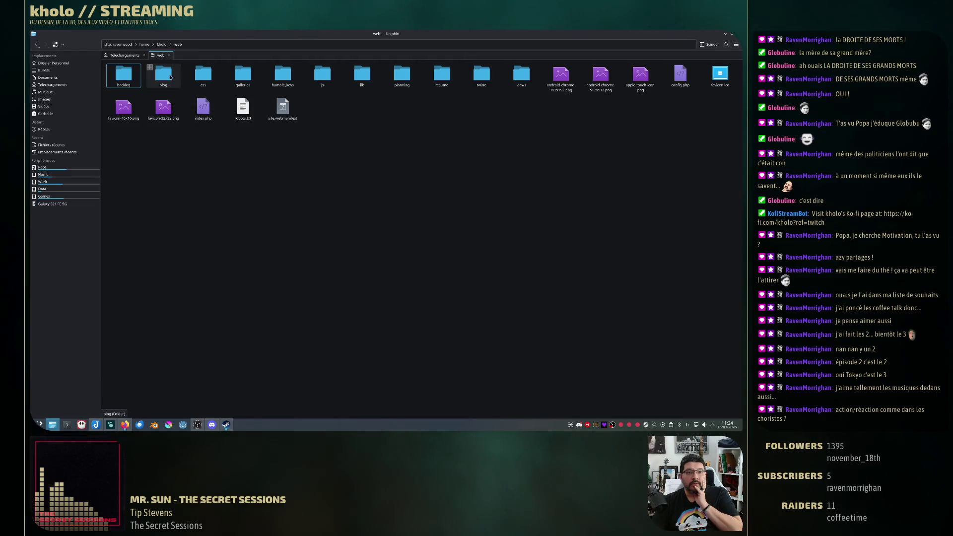
{"action": "left_click", "coordinate": [171, 77]}
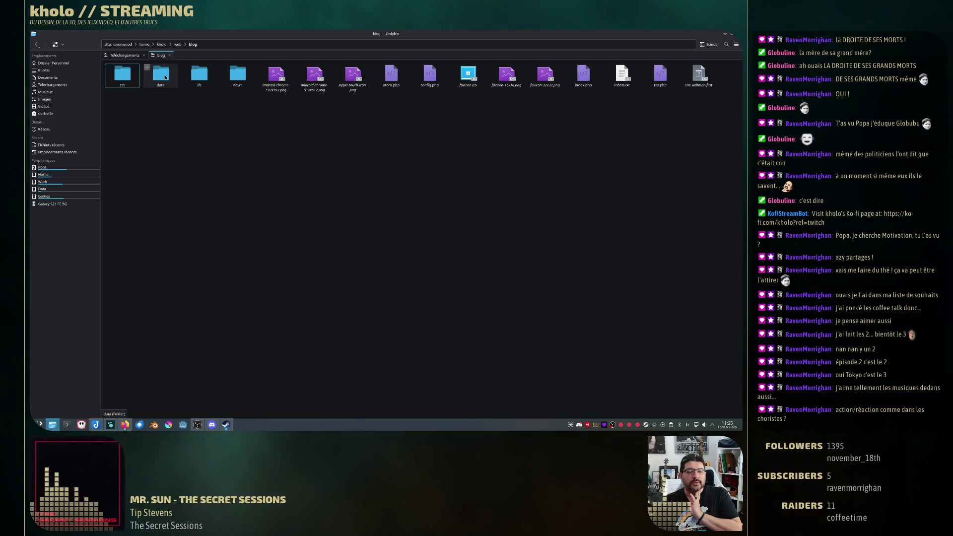
{"action": "left_click", "coordinate": [162, 75]}
{"action": "left_click", "coordinate": [123, 75]}
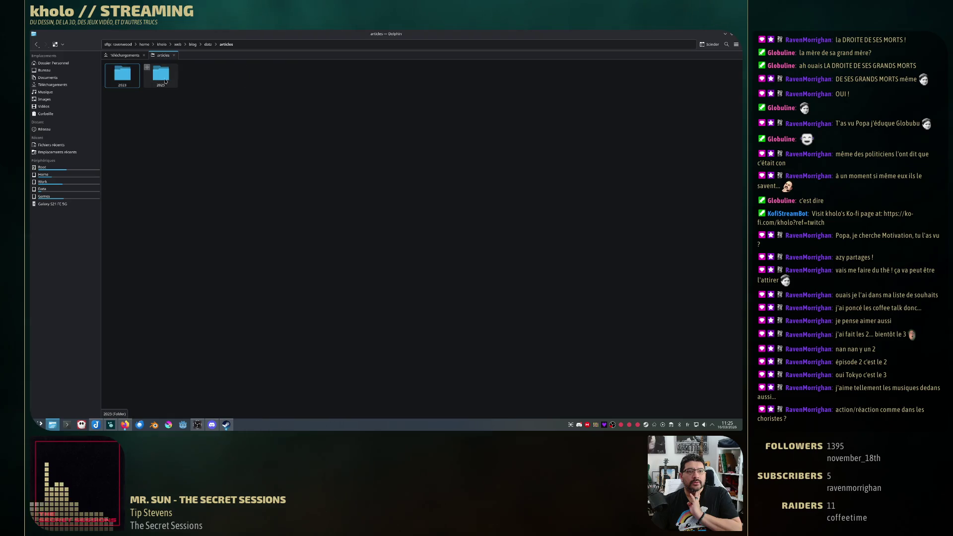
{"action": "left_click", "coordinate": [161, 75]}
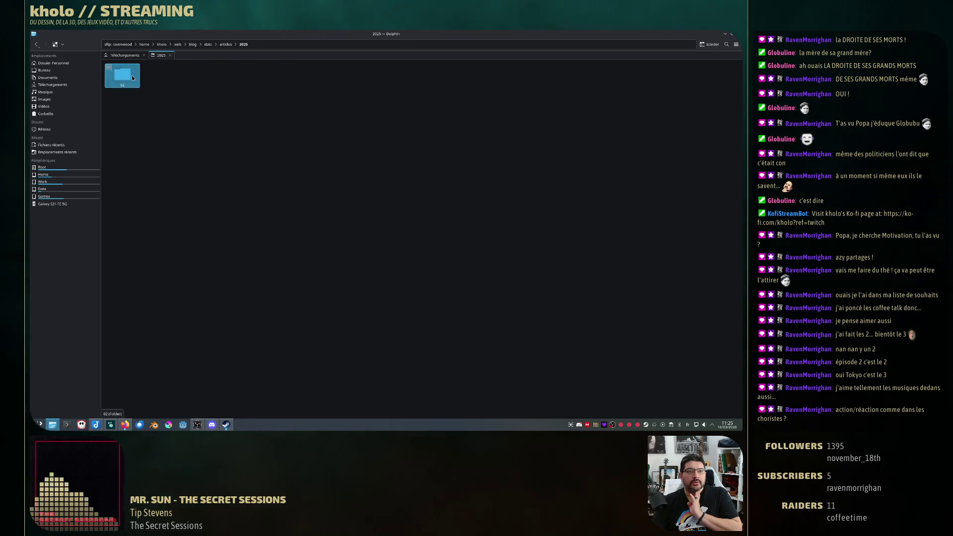
{"action": "left_click", "coordinate": [122, 75]}
- Go back up to the parent kholo folder showing its five subfolders and deselect web
{"action": "key", "text": "BackSpace"}
{"action": "key", "text": "BackSpace"}
{"action": "key", "text": "BackSpace"}
{"action": "key", "text": "BackSpace"}
{"action": "key", "text": "BackSpace"}
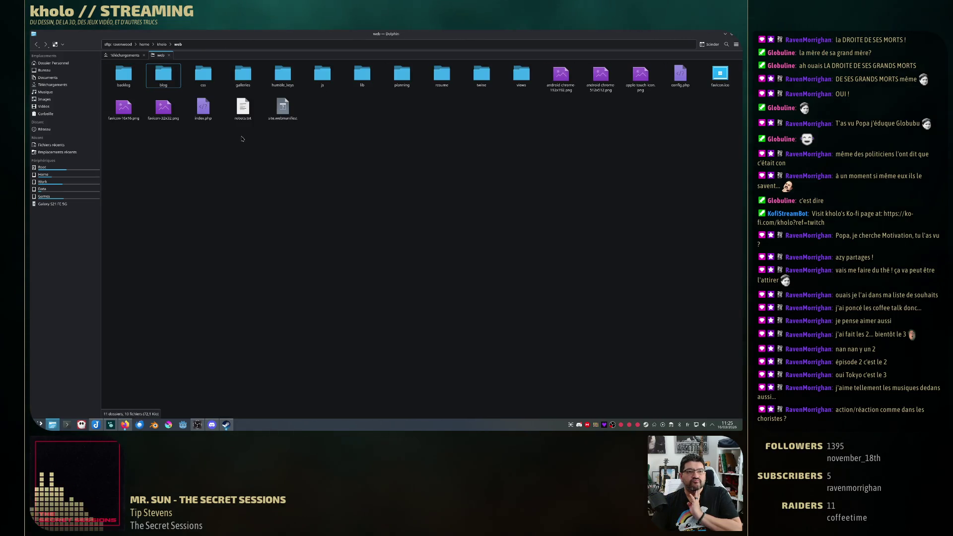
{"action": "key", "text": "BackSpace"}
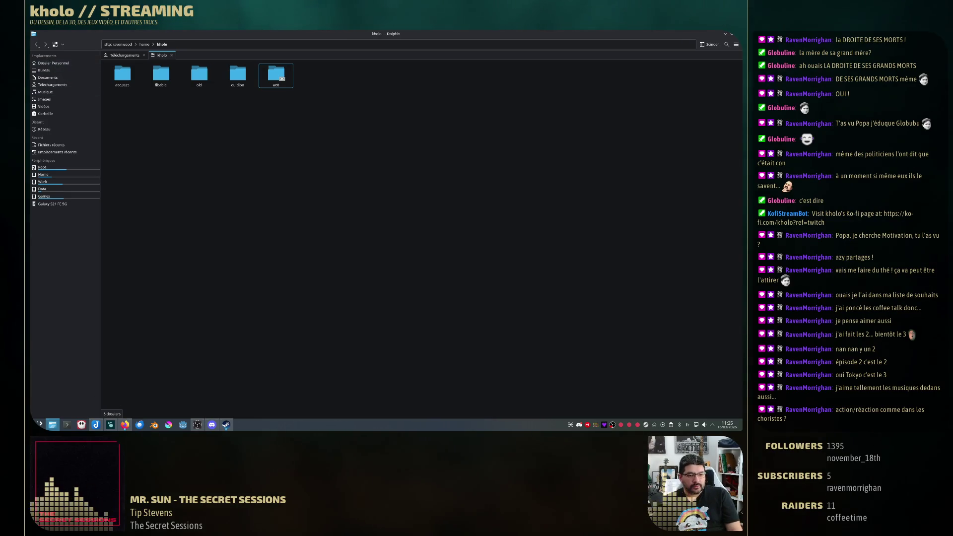
{"action": "left_click", "coordinate": [407, 388]}
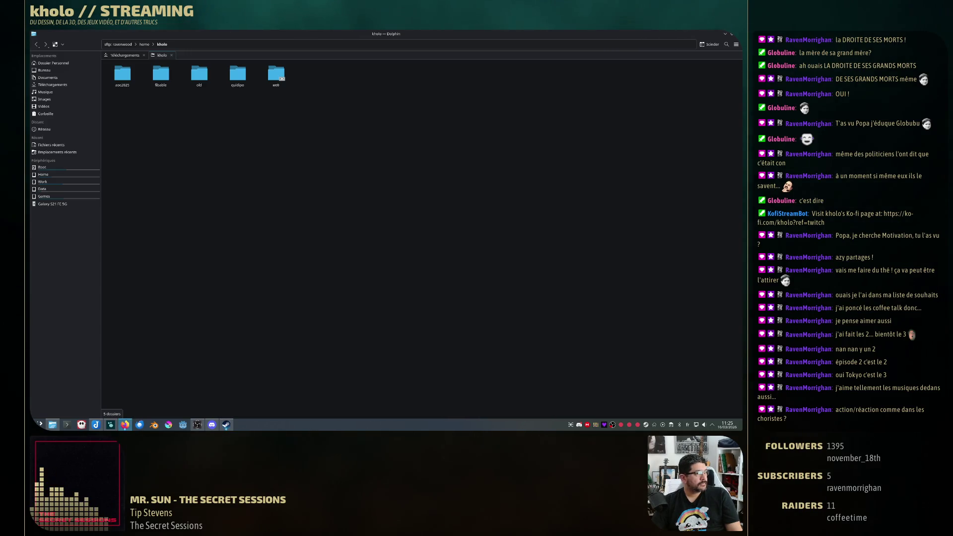
{"action": "left_click", "coordinate": [171, 55]}
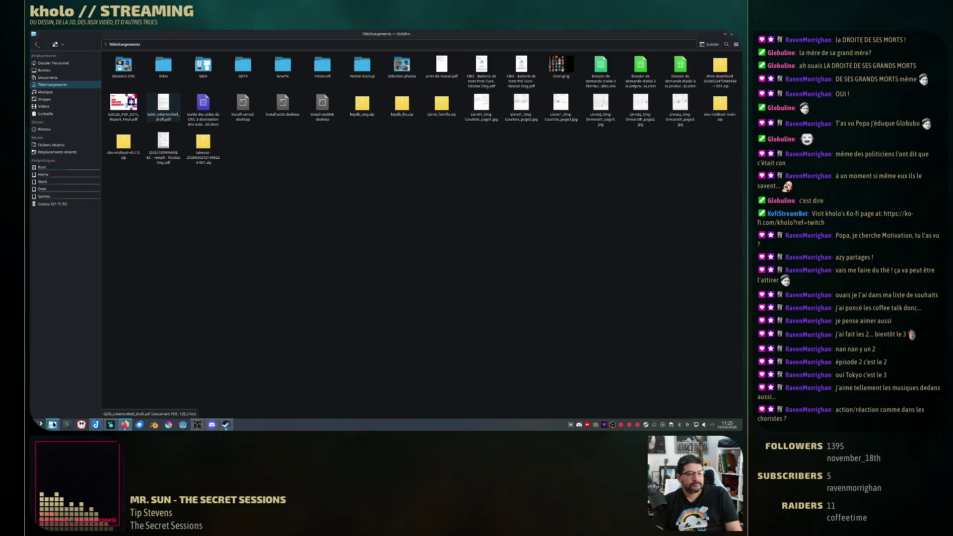
- Copy the GDD draft PDF from Téléchargements and reopen the remote kholo folder in a new tab
{"action": "key", "text": "alt+Tab"}
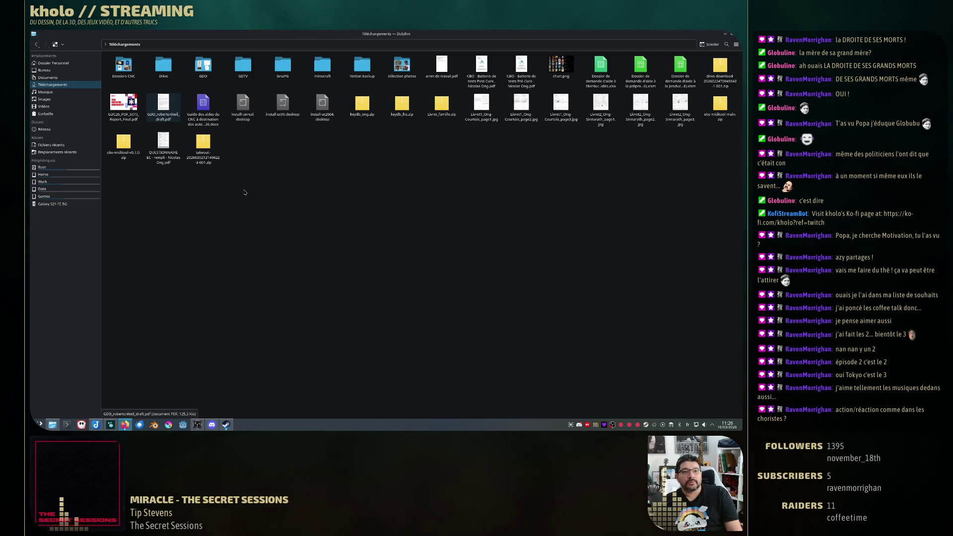
{"action": "key", "text": "ctrl+t"}
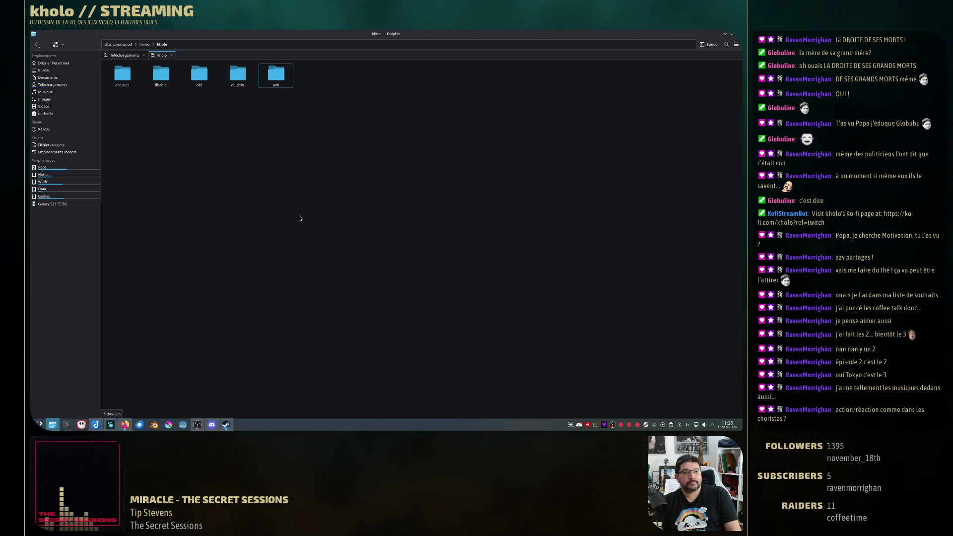
- Create a new share folder inside the remote web folder
{"action": "double_click", "coordinate": [276, 75]}
{"action": "right_click", "coordinate": [338, 203]}
{"action": "mouse_move", "coordinate": [399, 214]}
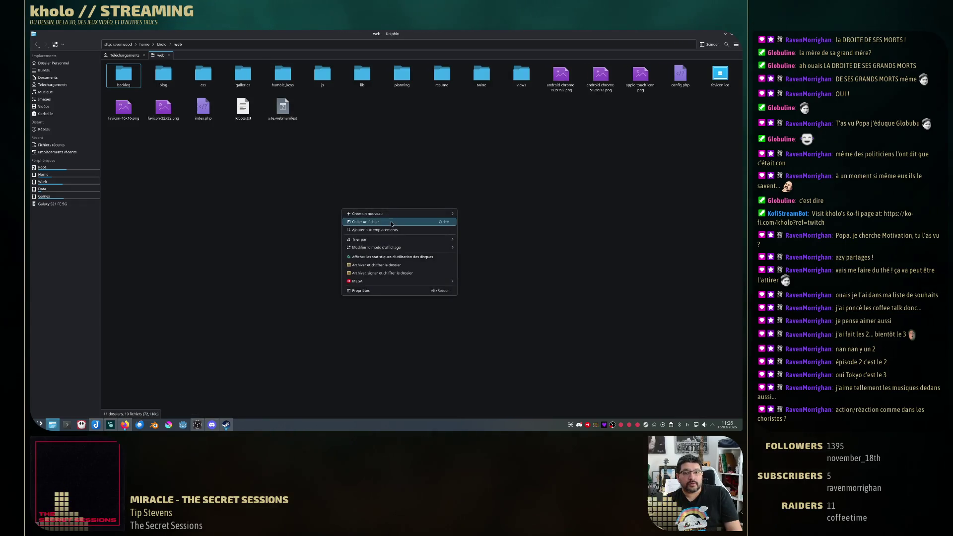
{"action": "left_click", "coordinate": [498, 212]}
{"action": "type", "text": "share"}
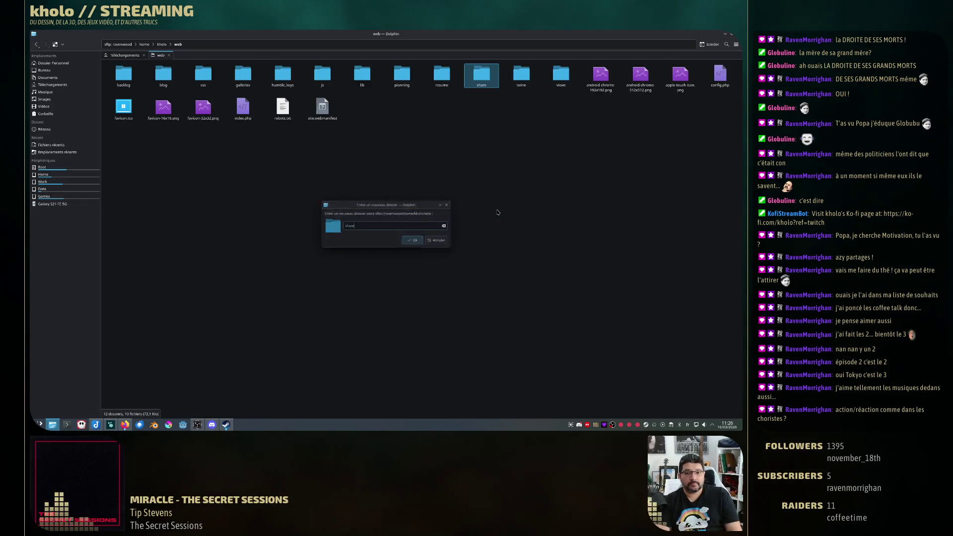
{"action": "key", "text": "Return"}
{"action": "key", "text": "Return"}
- Paste the draft PDF into share and rename it gdd_rc_draft.pdf
{"action": "key", "text": "ctrl+v"}
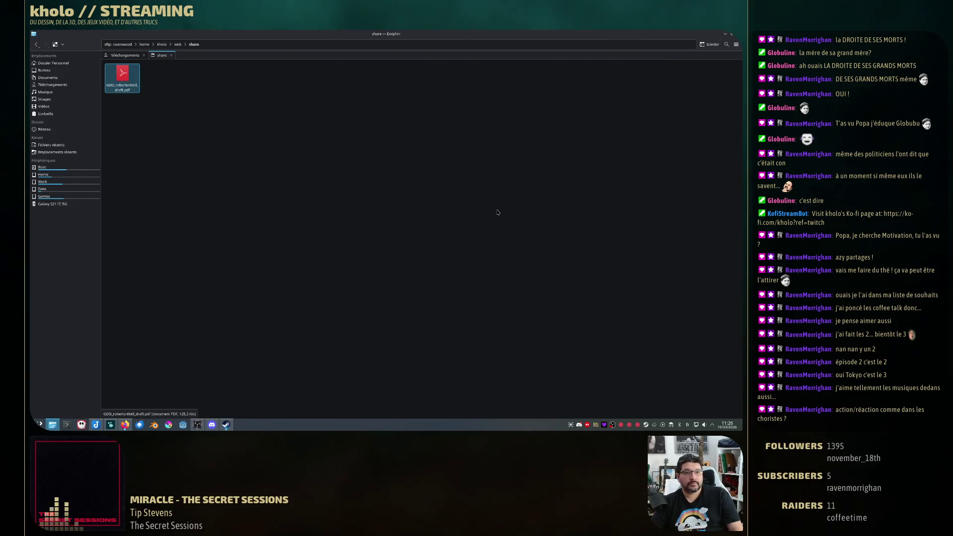
{"action": "key", "text": "F2"}
{"action": "type", "text": "gd"}
{"action": "key", "text": "Return"}
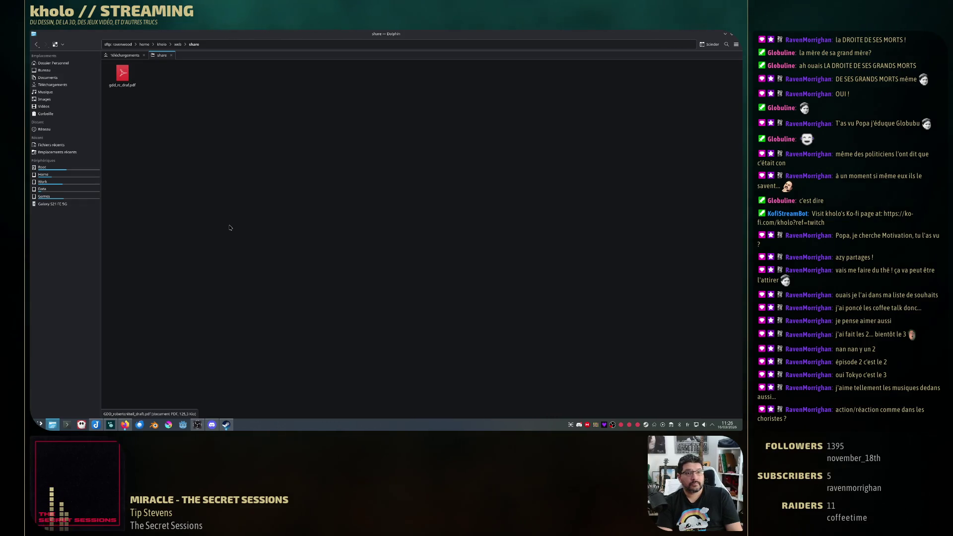
{"action": "key", "text": "ctrl+a"}
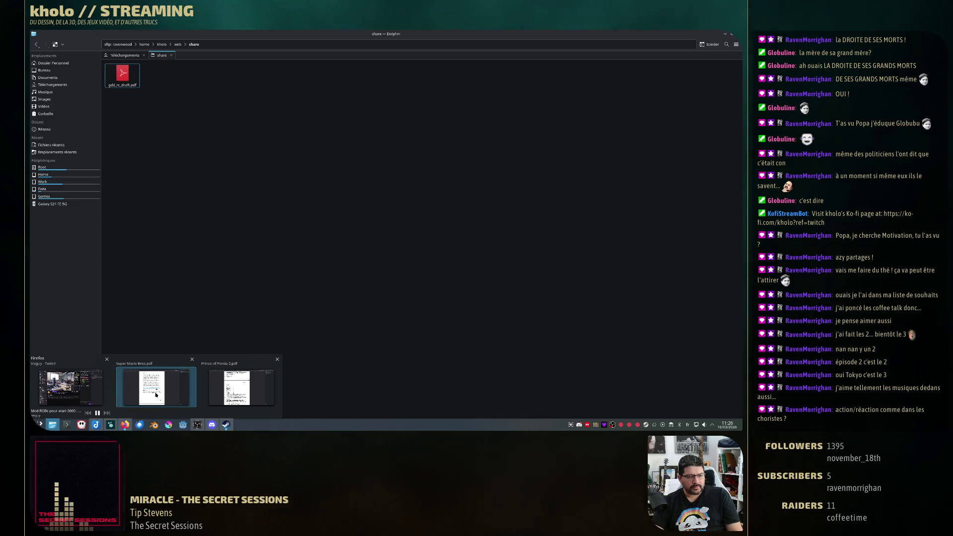
- Export the GDD note as GDD.html into Téléchargements and show that folder in Dolphin
{"action": "left_click", "coordinate": [96, 424]}
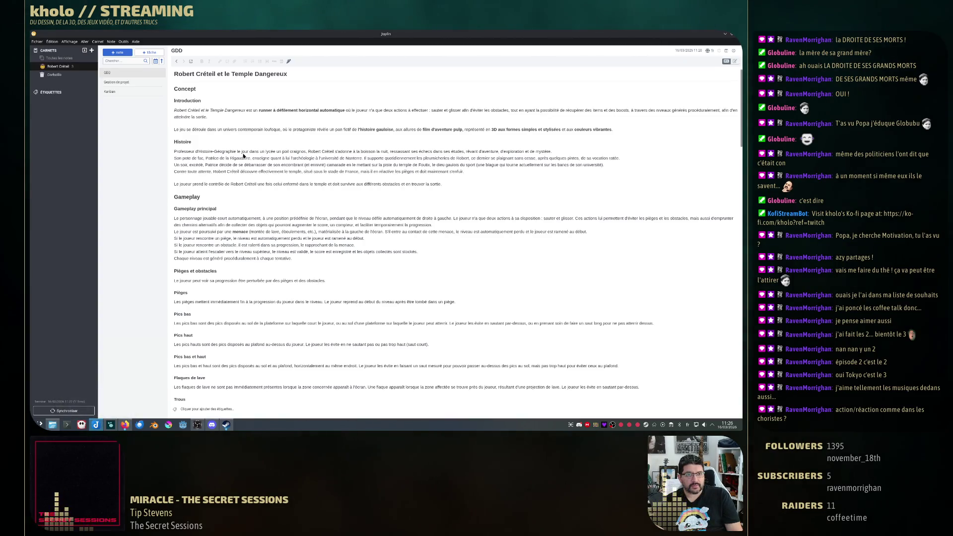
{"action": "right_click", "coordinate": [117, 73]}
{"action": "mouse_move", "coordinate": [164, 180]}
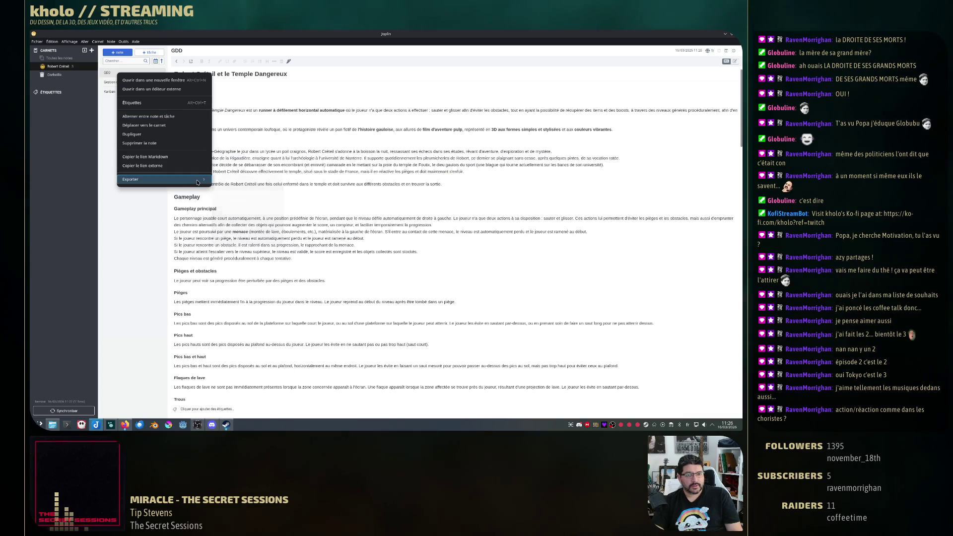
{"action": "left_click", "coordinate": [265, 219]}
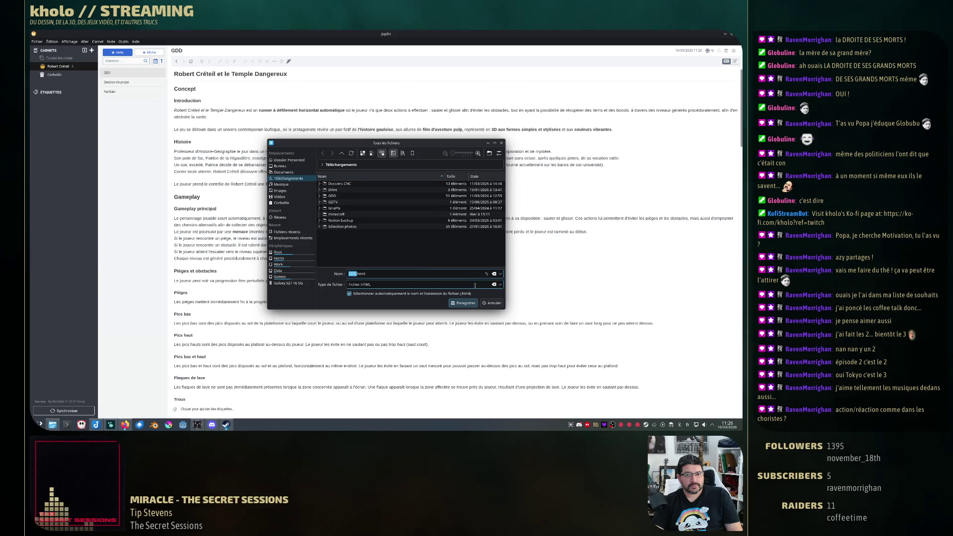
{"action": "left_click", "coordinate": [463, 306]}
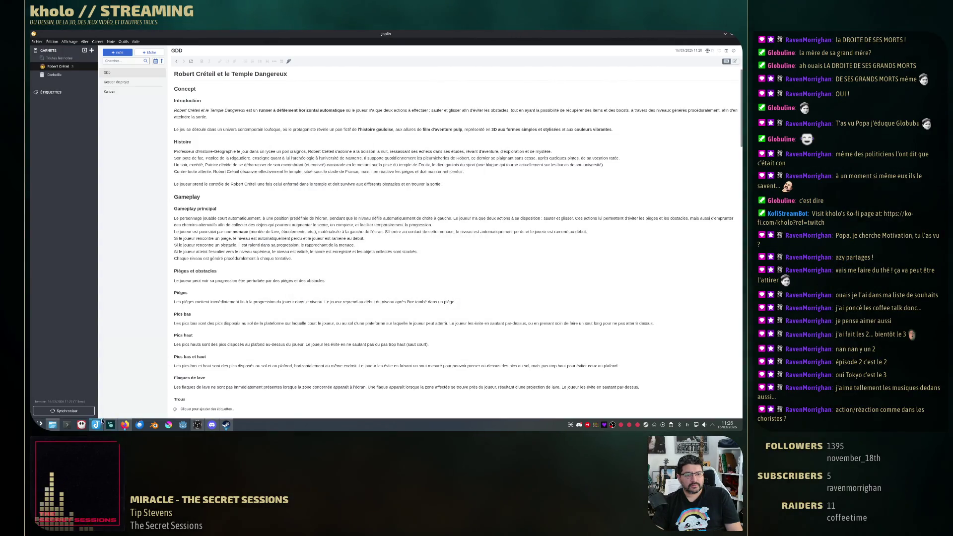
{"action": "left_click", "coordinate": [52, 425]}
{"action": "left_click", "coordinate": [125, 55]}
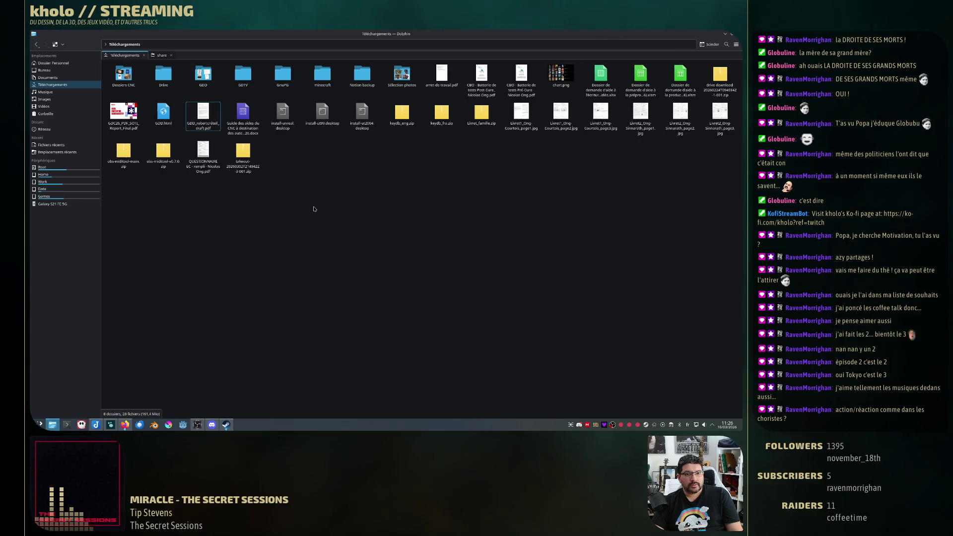
{"action": "right_click", "coordinate": [162, 125]}
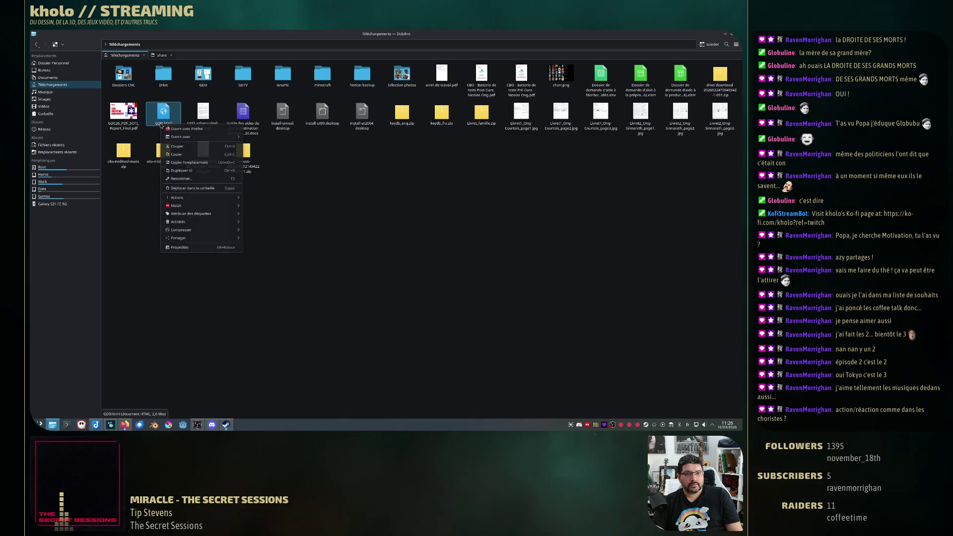
{"action": "left_click", "coordinate": [184, 129]}
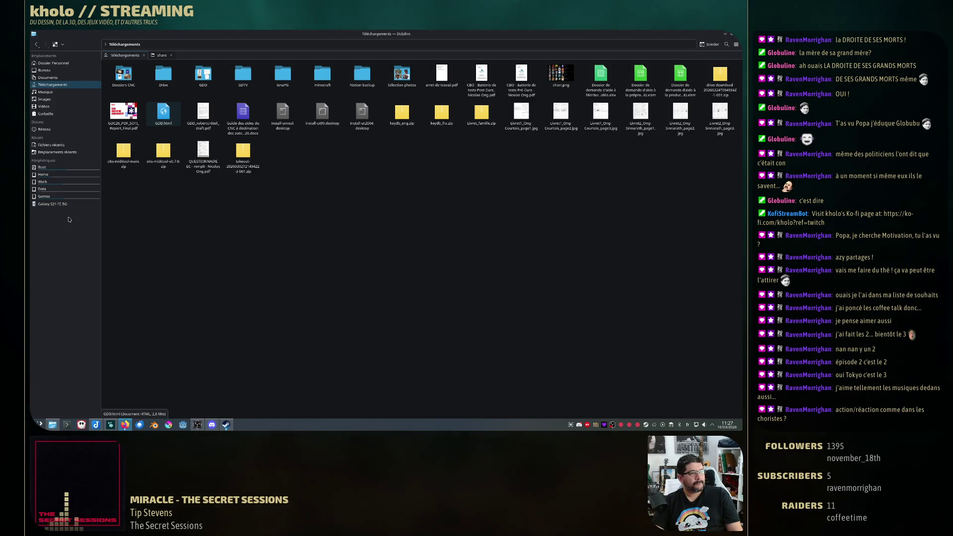
{"action": "key", "text": "F2"}
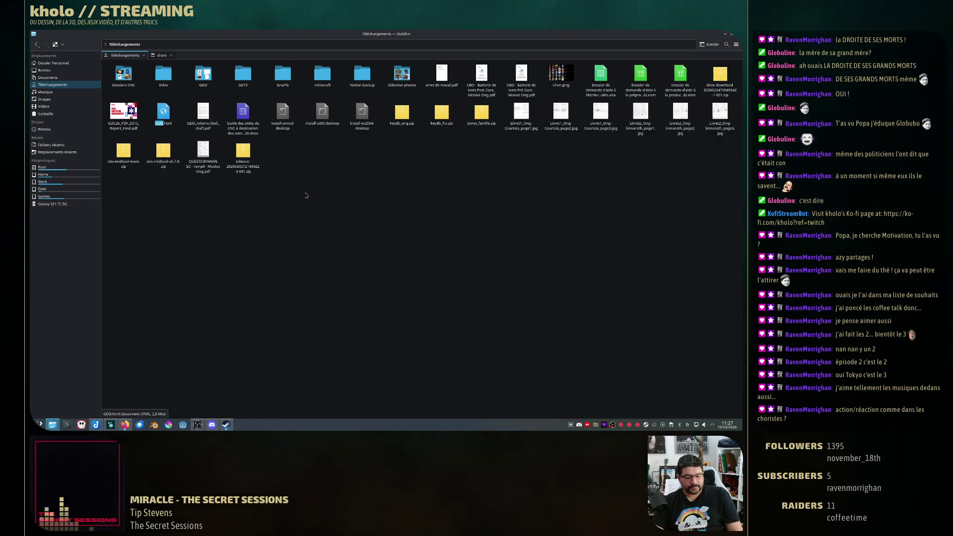
{"action": "left_click", "coordinate": [162, 55]}
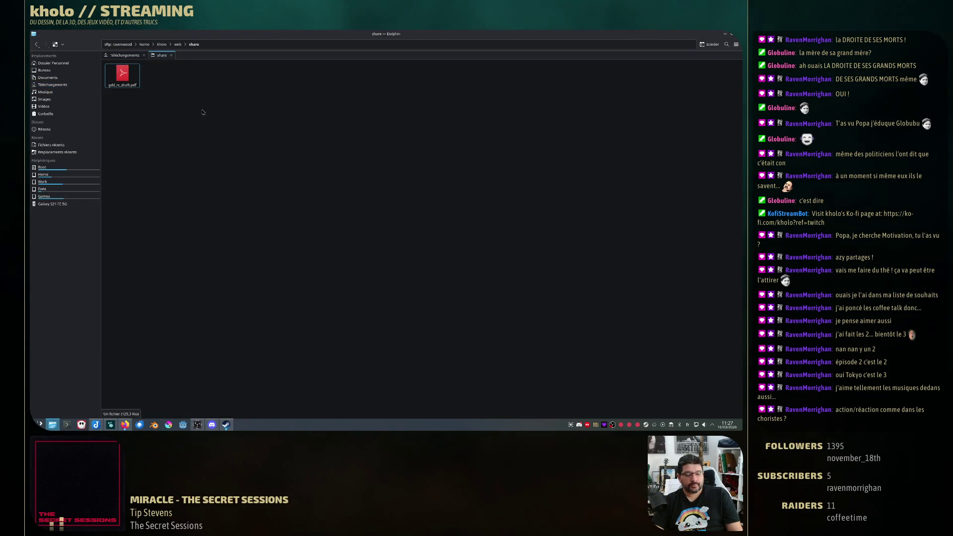
- Dismiss the clipboard filename prompt, copy GDD.html from Téléchargements and paste it into share
{"action": "key", "text": "ctrl+v"}
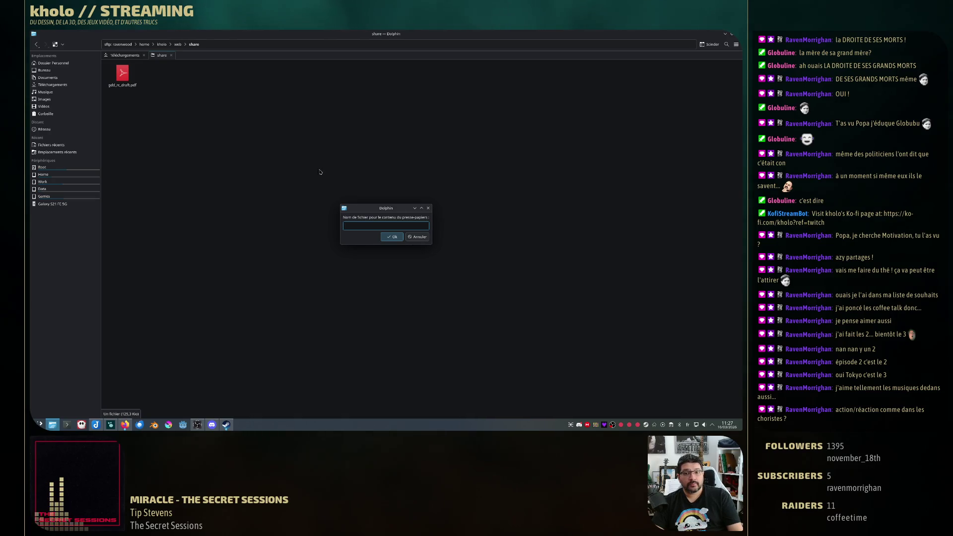
{"action": "left_click", "coordinate": [419, 237]}
{"action": "left_click", "coordinate": [125, 56]}
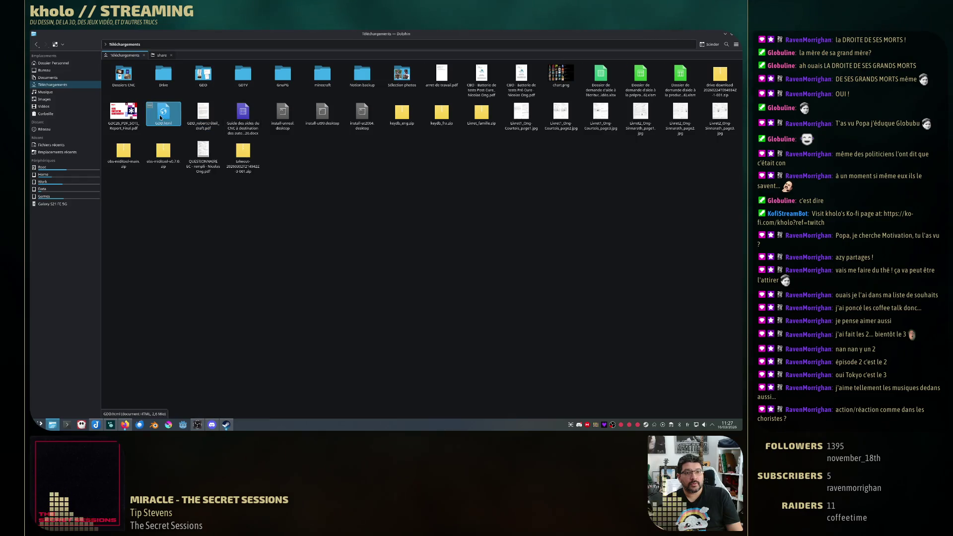
{"action": "left_click", "coordinate": [161, 55]}
{"action": "key", "text": "ctrl+v"}
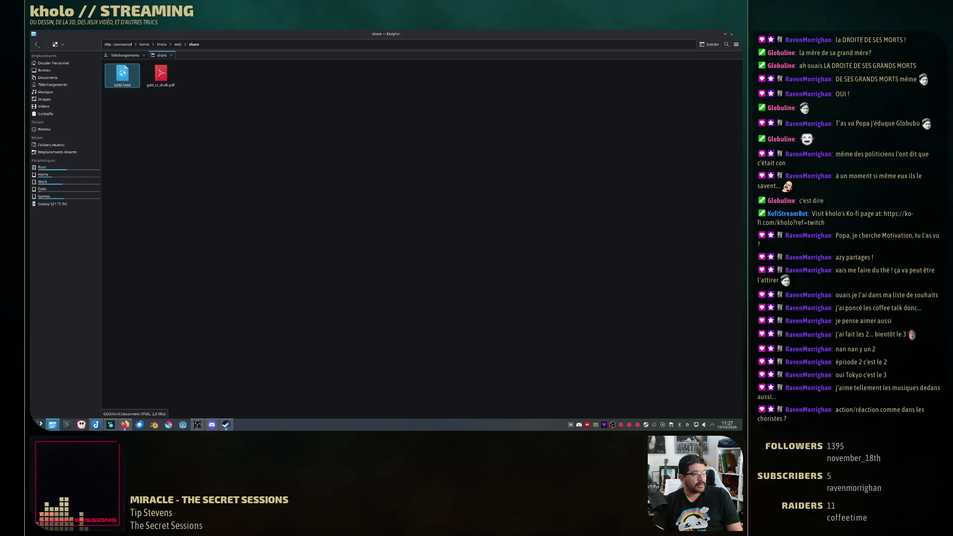
- Rename the pasted file to gdd_rc_draft.html alongside gdd_rc_draft.pdf, redoing a first undone attempt
{"action": "key", "text": "F2"}
{"action": "type", "text": "gdd_rc"}
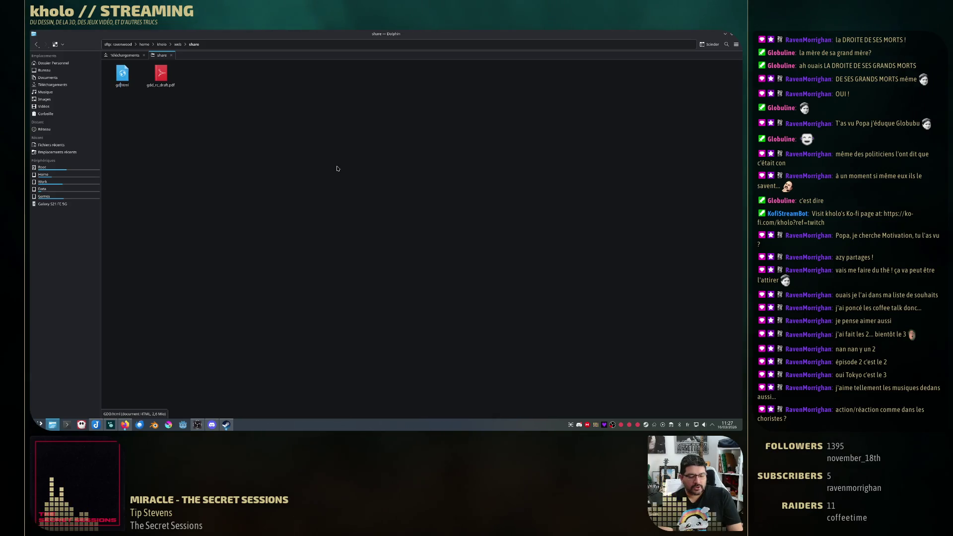
{"action": "key", "text": "Return"}
{"action": "key", "text": "ctrl+z"}
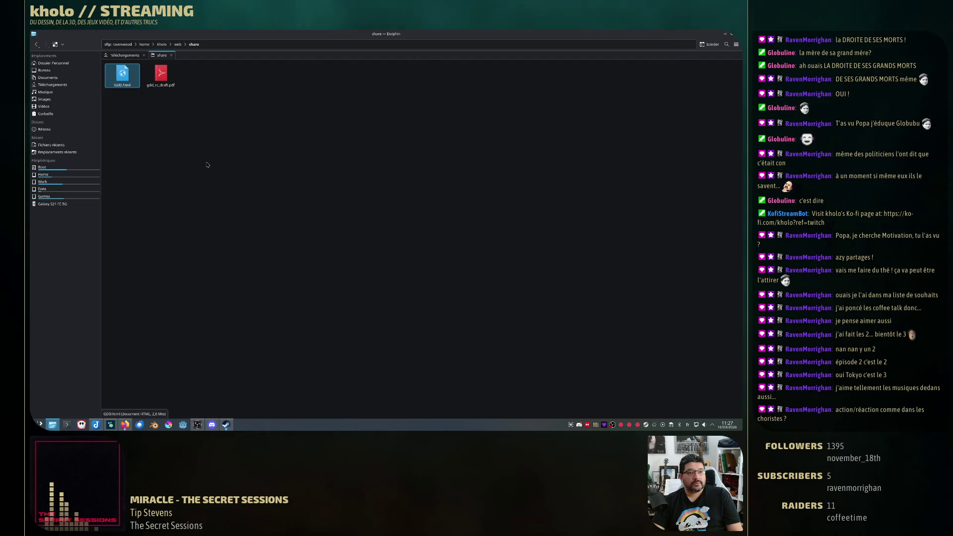
{"action": "key", "text": "Escape"}
{"action": "key", "text": "F2"}
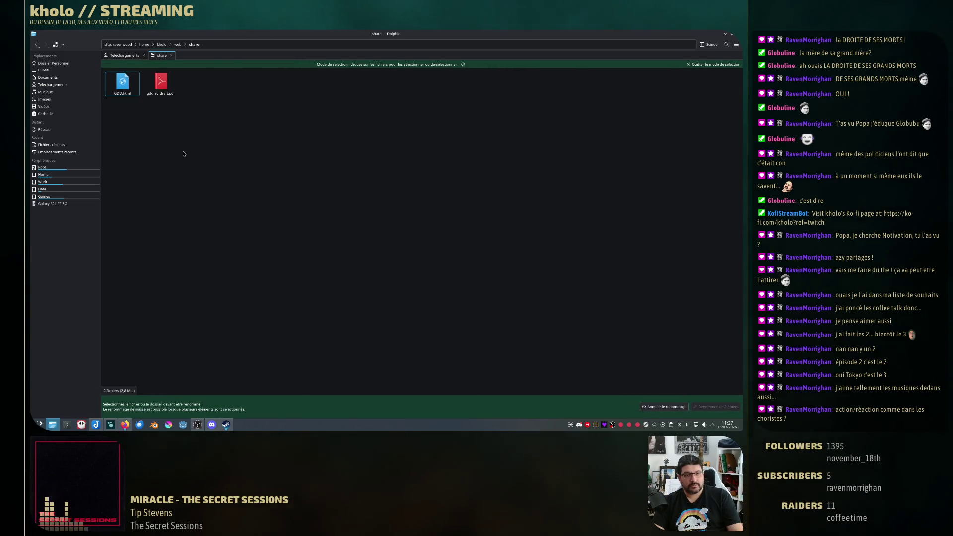
{"action": "key", "text": "space"}
{"action": "key", "text": "Return"}
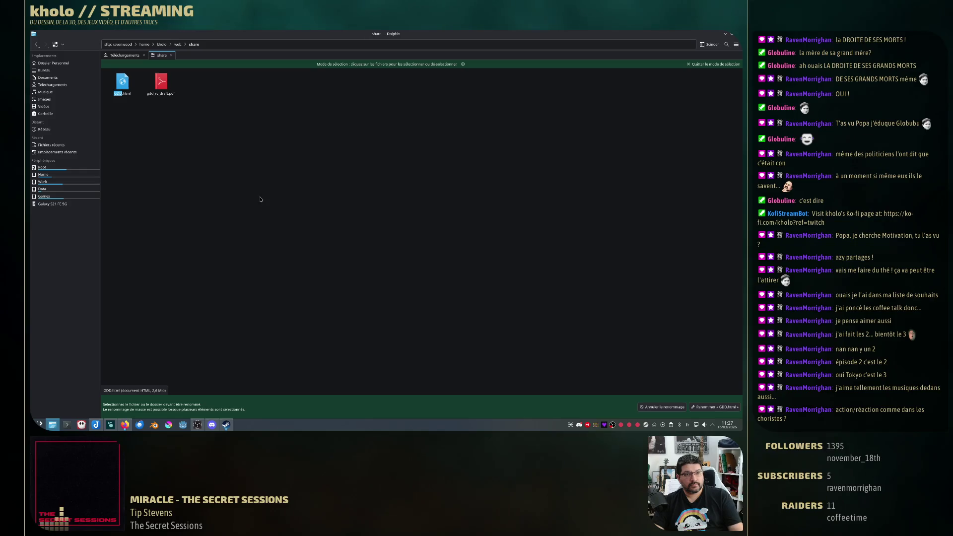
{"action": "type", "text": "gdd_rcv_draft"}
{"action": "key", "text": "Return"}
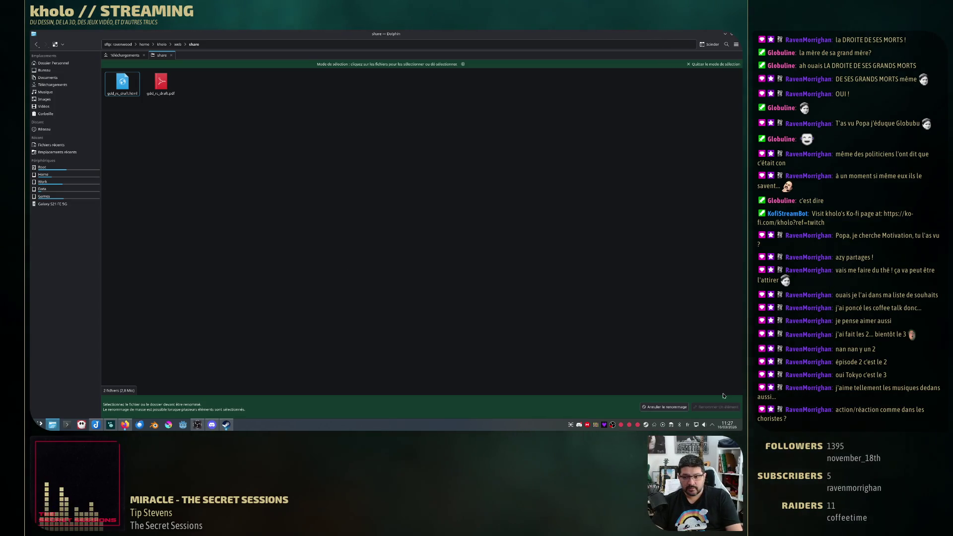
{"action": "left_click", "coordinate": [665, 407]}
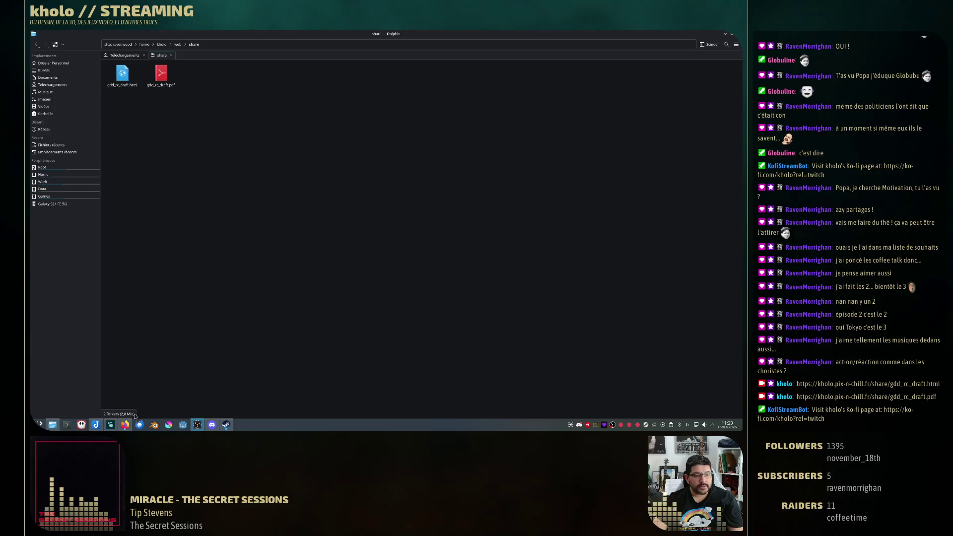
- Show the Markdown source and start a new line after the mobile controls for the 'Écrans de jeu' heading
{"action": "left_click", "coordinate": [96, 425]}
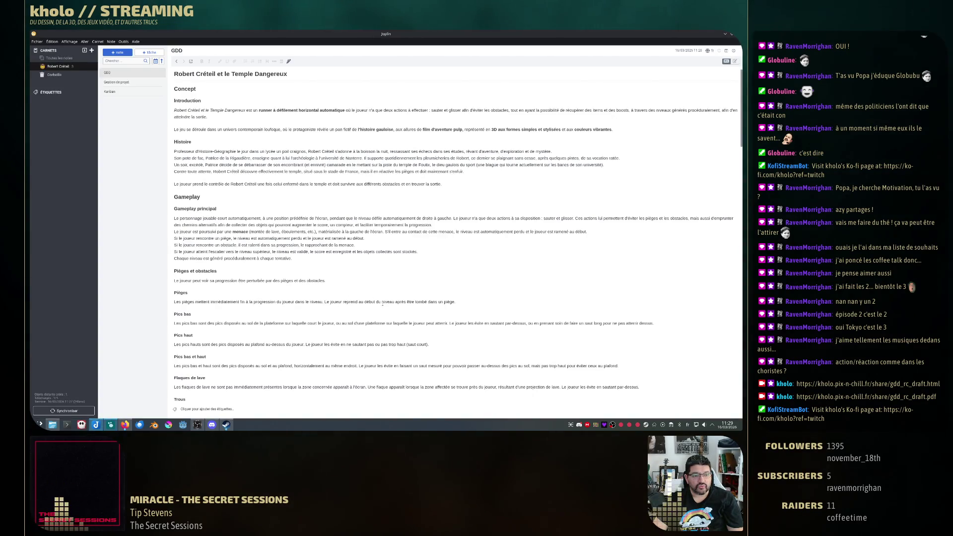
{"action": "scroll", "coordinate": [388, 296], "scroll_direction": "down", "scroll_amount": 3}
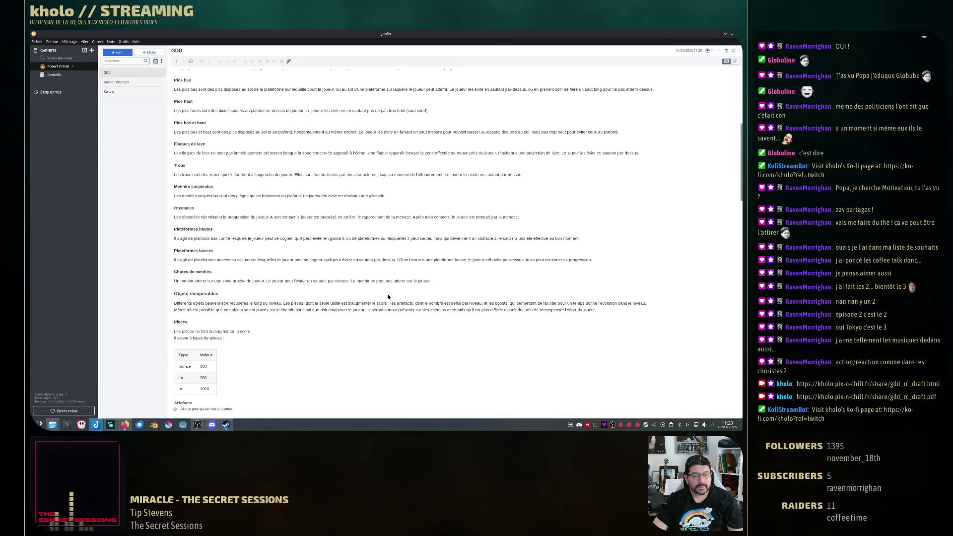
{"action": "scroll", "coordinate": [377, 283], "scroll_direction": "down", "scroll_amount": 3}
{"action": "key", "text": "ctrl+l"}
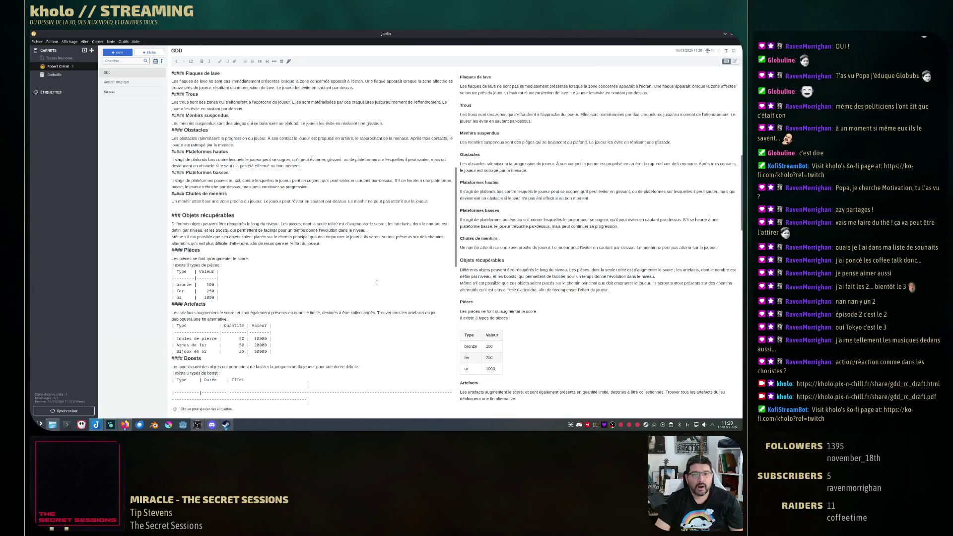
{"action": "scroll", "coordinate": [374, 260], "scroll_direction": "down", "scroll_amount": 5}
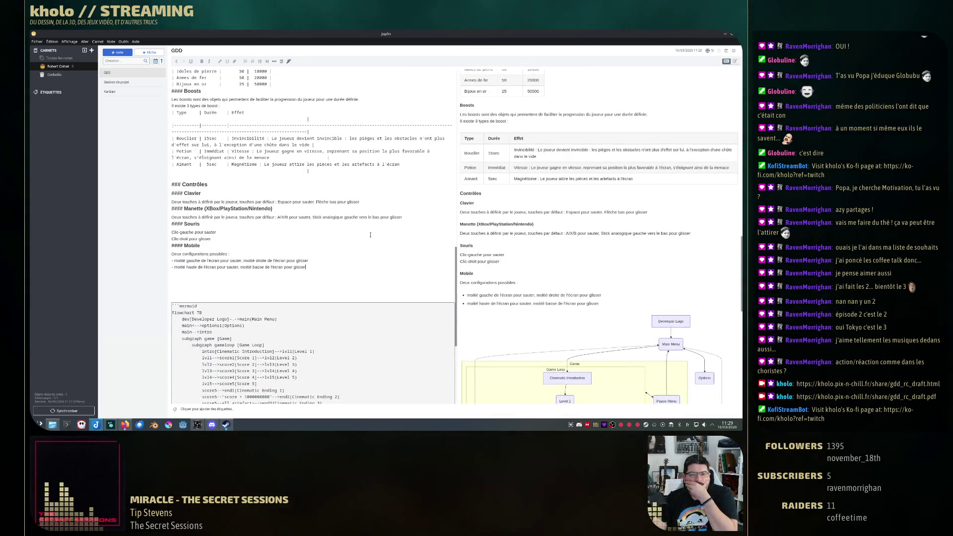
{"action": "left_click", "coordinate": [316, 262]}
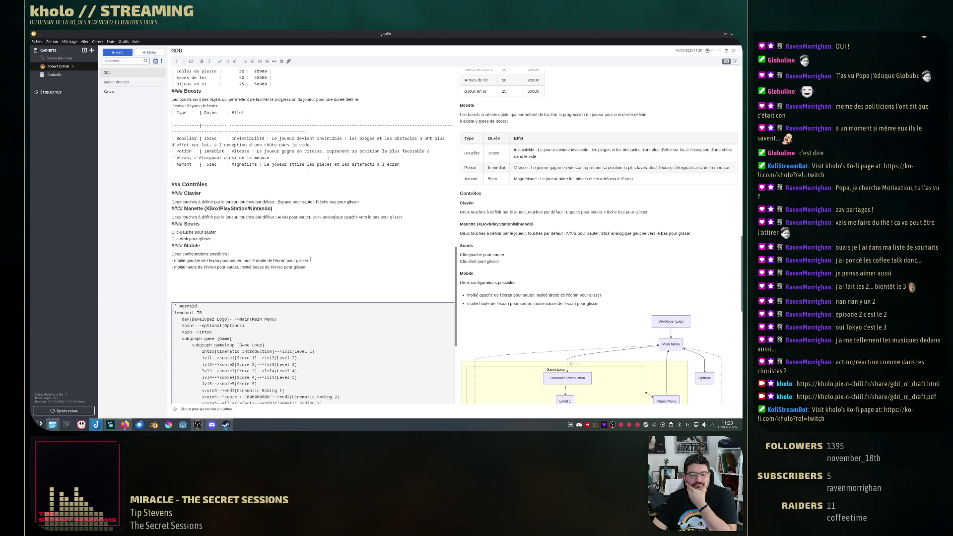
{"action": "scroll", "coordinate": [311, 259], "scroll_direction": "down", "scroll_amount": 3}
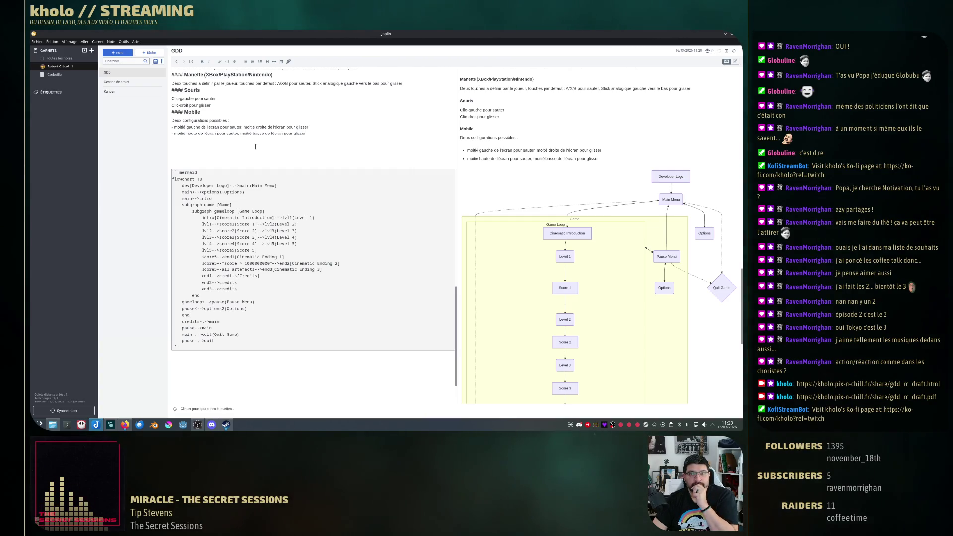
{"action": "left_click", "coordinate": [252, 139]}
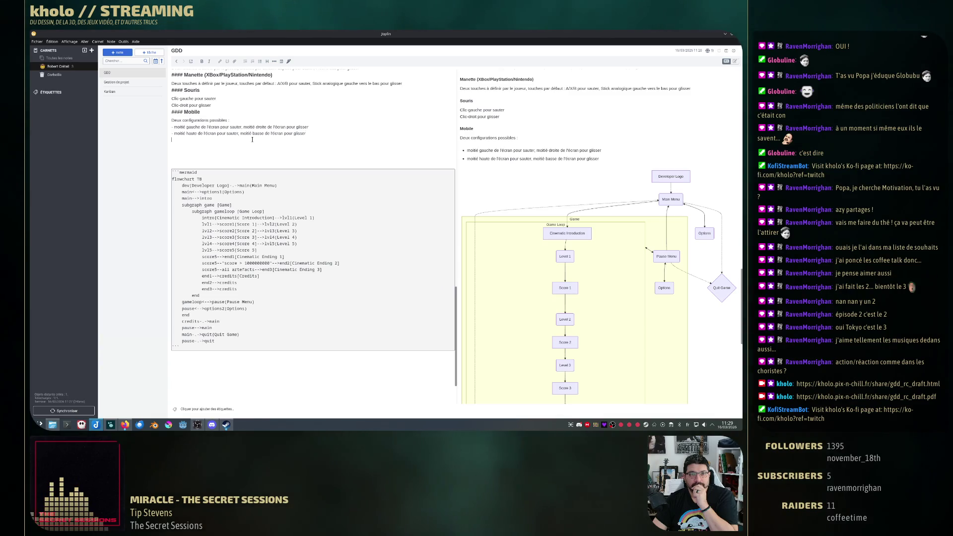
{"action": "key", "text": "Down"}
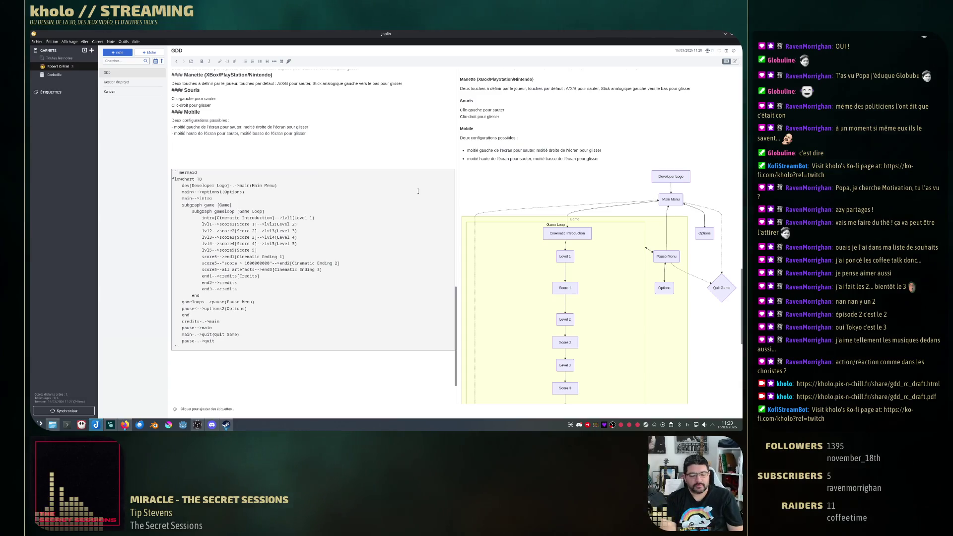
{"action": "type", "text": "## Écrans de jeu"}
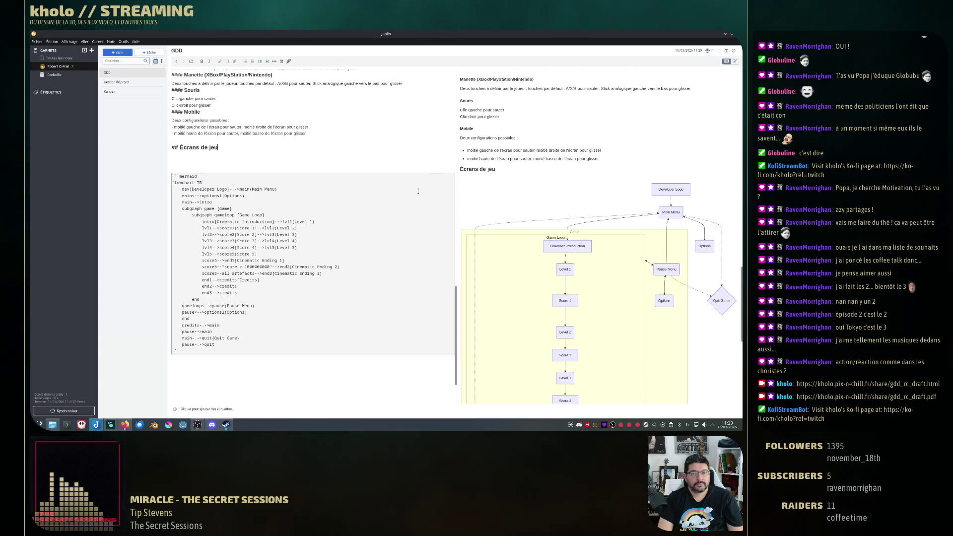
{"action": "scroll", "coordinate": [417, 190], "scroll_direction": "down", "scroll_amount": 1}
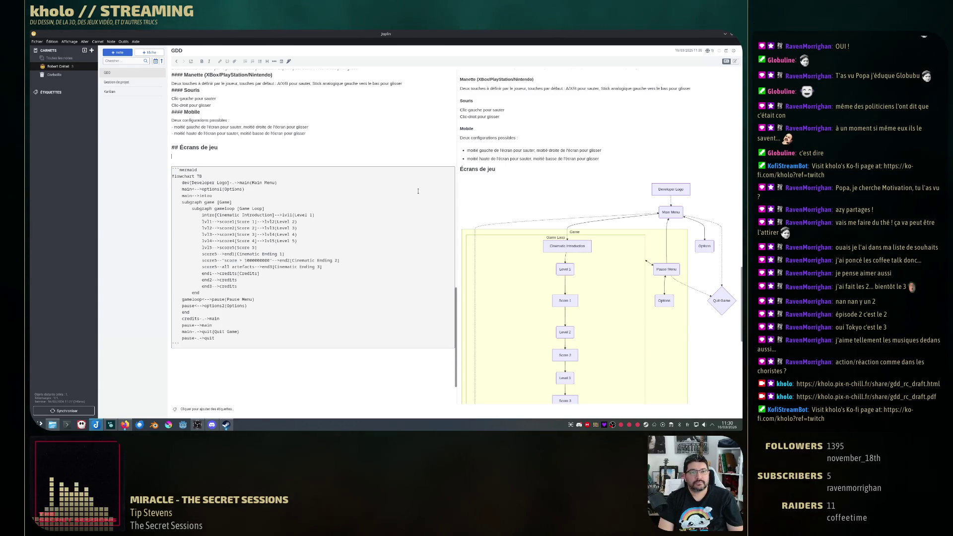
{"action": "scroll", "coordinate": [417, 191], "scroll_direction": "down", "scroll_amount": 1}
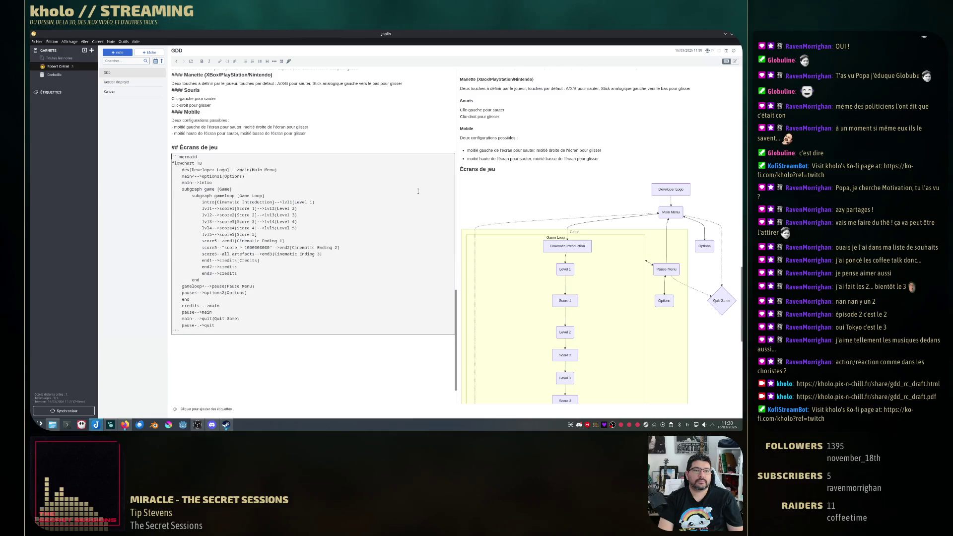
{"action": "scroll", "coordinate": [478, 202], "scroll_direction": "up", "scroll_amount": 1}
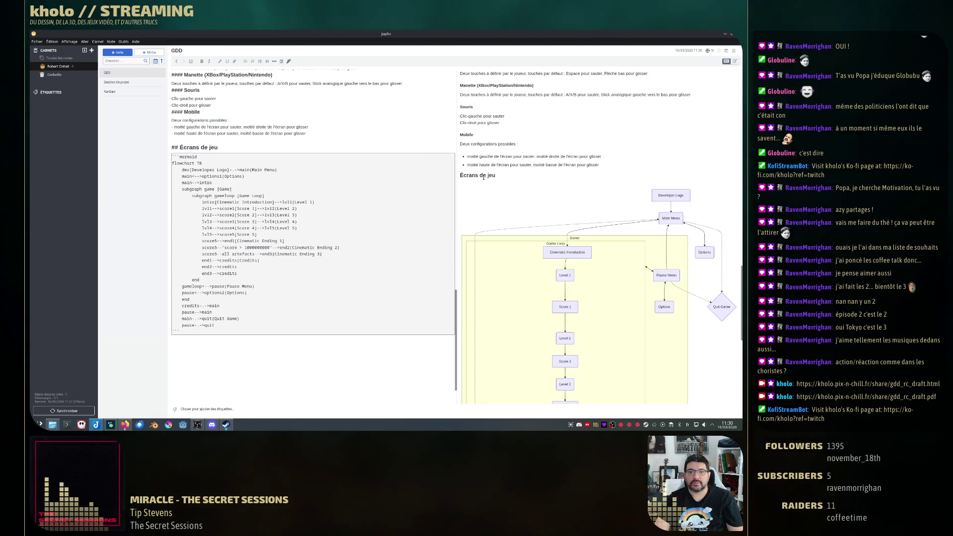
{"action": "scroll", "coordinate": [335, 213], "scroll_direction": "up", "scroll_amount": 5}
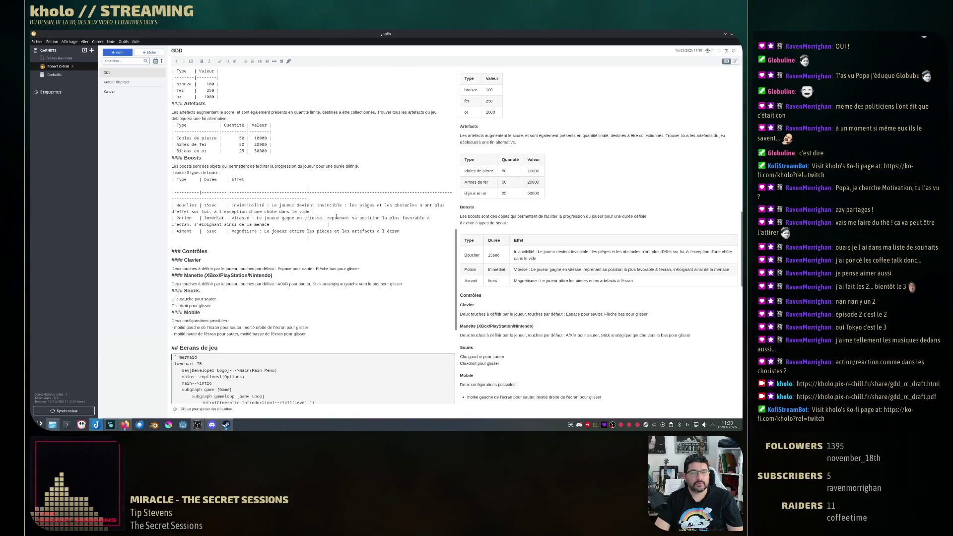
- Insert a horizontal rule after the 'moitié basse' line, above 'Écrans de jeu'
{"action": "left_click", "coordinate": [373, 334]}
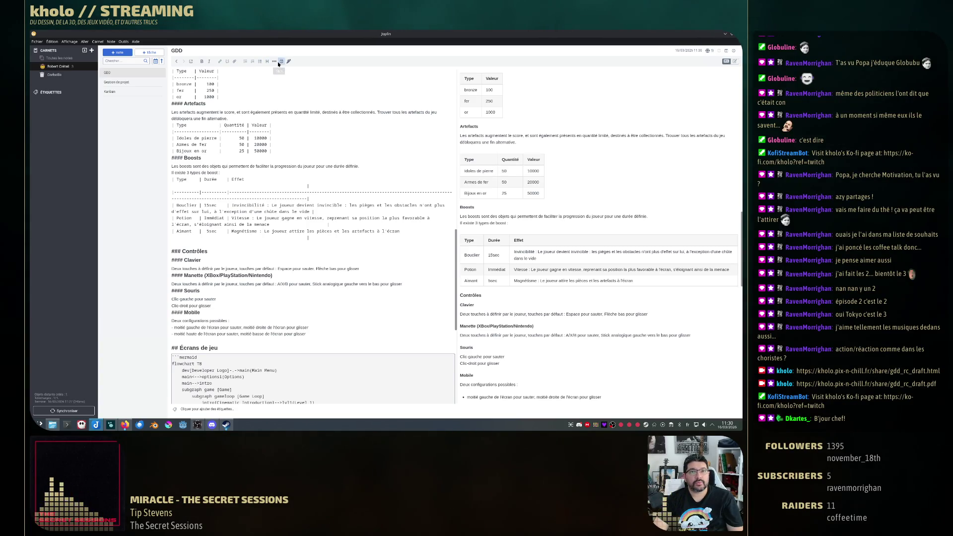
{"action": "left_click", "coordinate": [276, 63]}
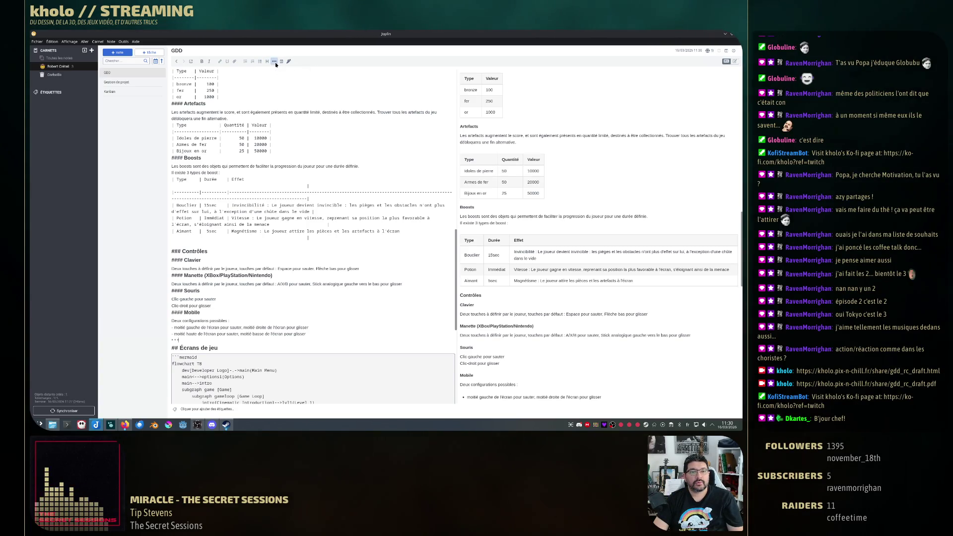
{"action": "scroll", "coordinate": [530, 228], "scroll_direction": "down", "scroll_amount": 5}
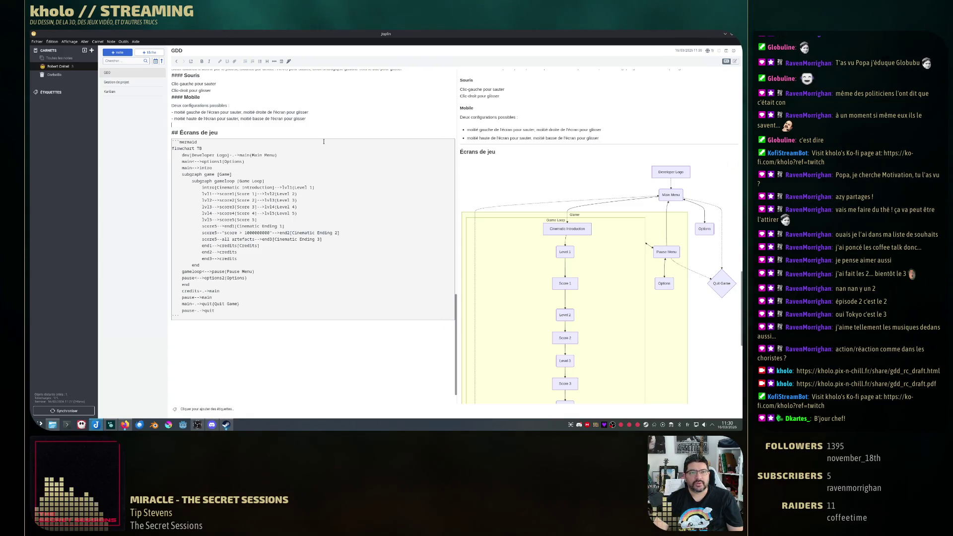
{"action": "scroll", "coordinate": [324, 141], "scroll_direction": "up", "scroll_amount": 5}
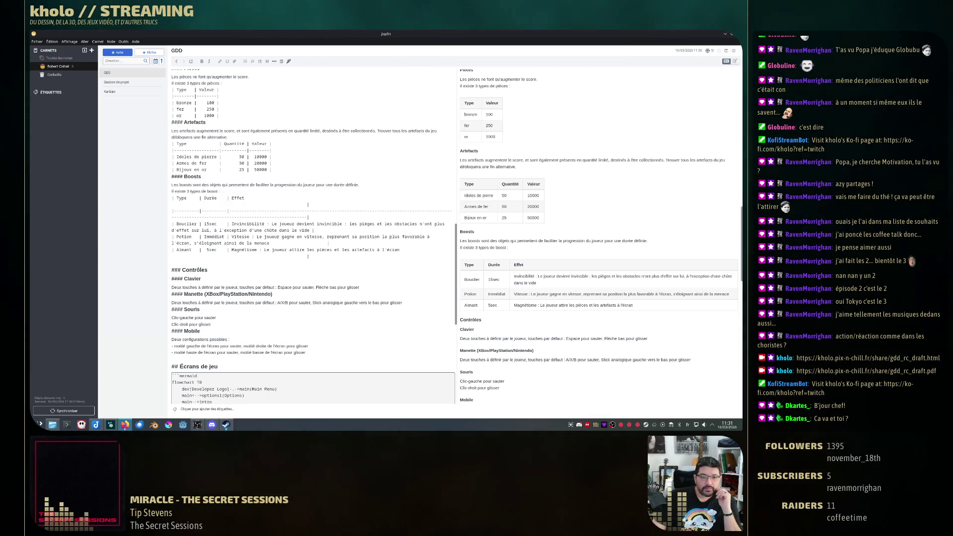
- Place the insertion point on the Manette heading before switching windows
{"action": "left_click", "coordinate": [356, 291]}
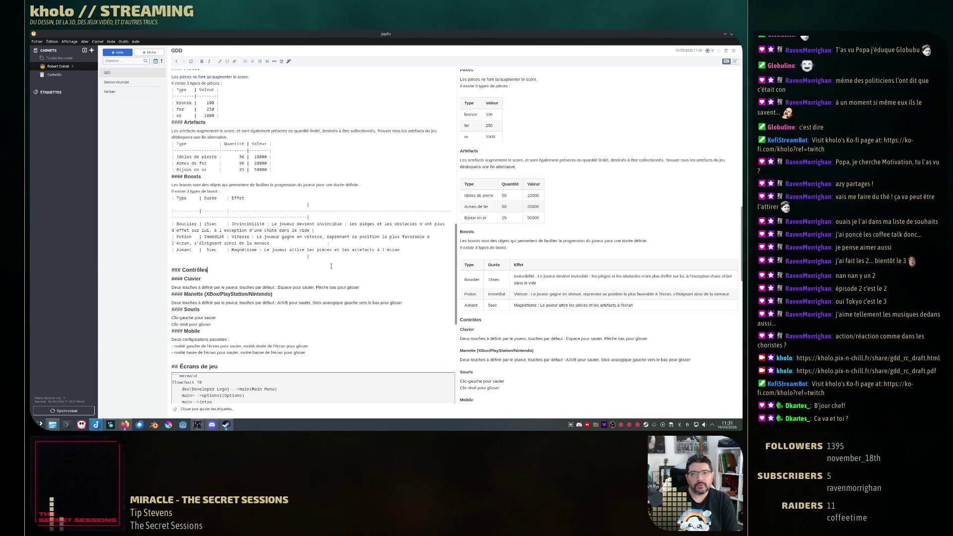
{"action": "scroll", "coordinate": [342, 261], "scroll_direction": "up", "scroll_amount": 5}
{"action": "scroll", "coordinate": [358, 258], "scroll_direction": "up", "scroll_amount": 5}
{"action": "scroll", "coordinate": [378, 247], "scroll_direction": "up", "scroll_amount": 5}
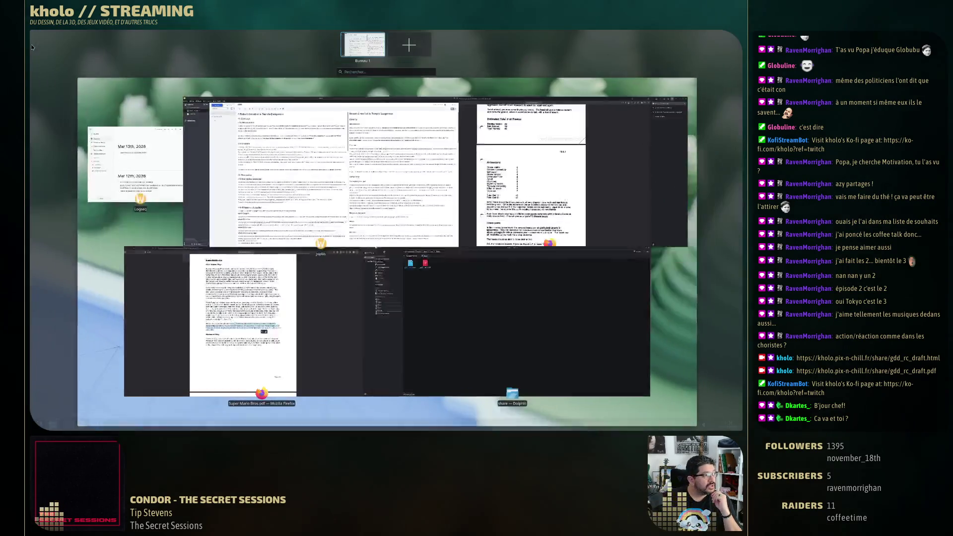
- Return from the window overview and select the Gameplay principal paragraph, ending on 'automatiquement'
{"action": "key", "text": "Escape"}
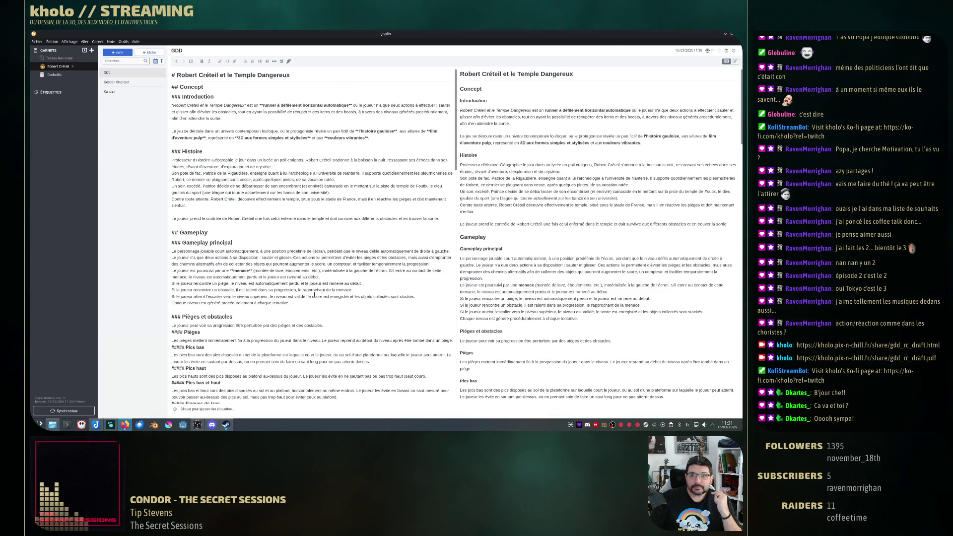
{"action": "left_click_drag", "start_coordinate": [172, 87], "coordinate": [443, 219]}
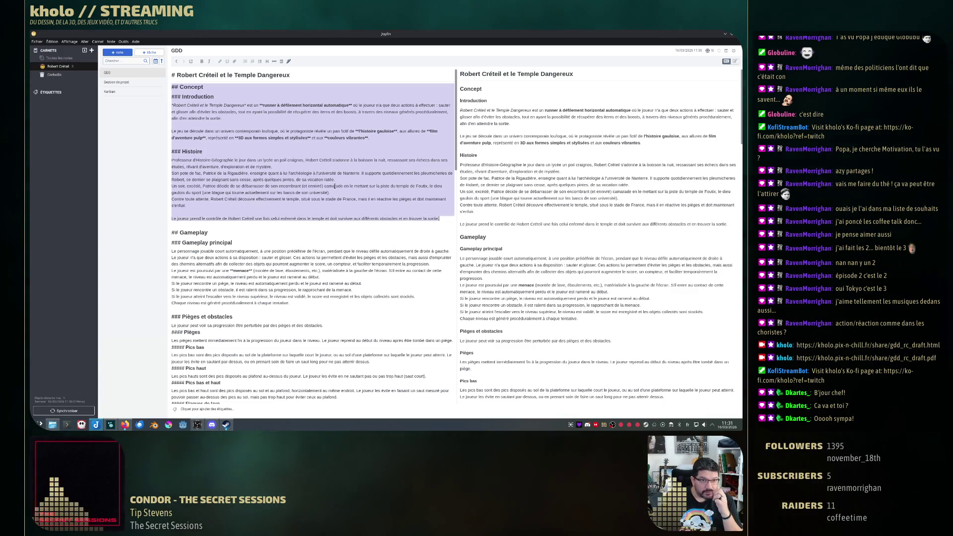
{"action": "left_click", "coordinate": [210, 105]}
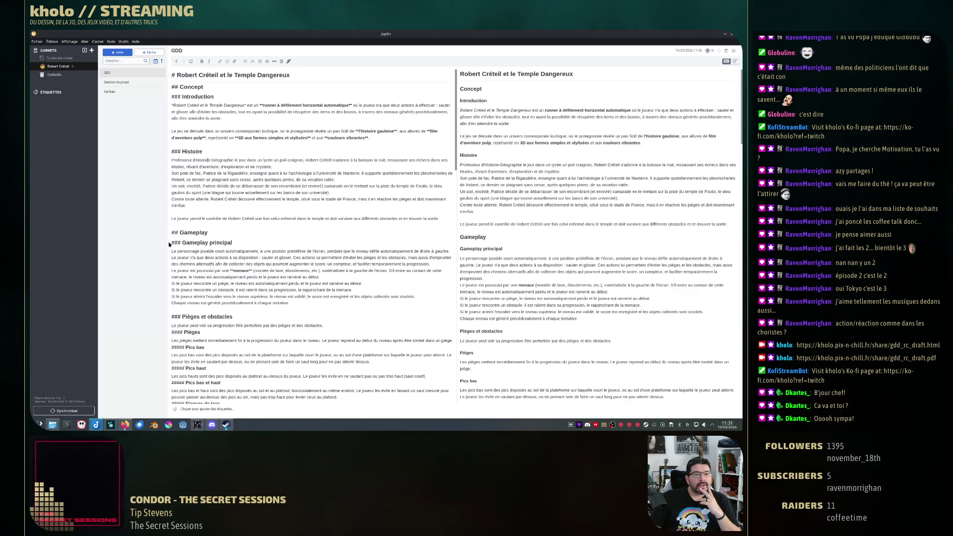
{"action": "scroll", "coordinate": [169, 243], "scroll_direction": "down", "scroll_amount": 1}
{"action": "scroll", "coordinate": [169, 242], "scroll_direction": "down", "scroll_amount": 1}
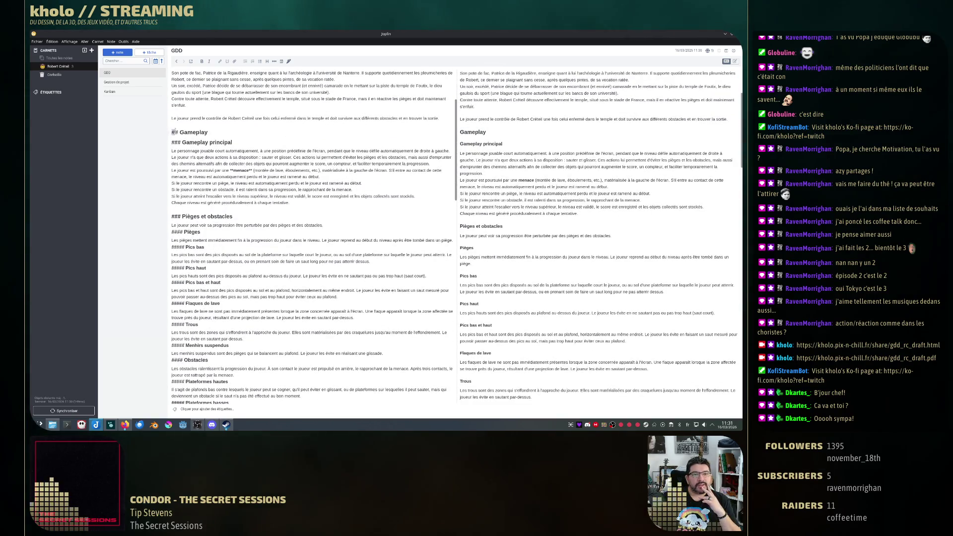
{"action": "key", "text": "shift+Down"}
{"action": "key", "text": "shift+Down"}
{"action": "key", "text": "shift+Down"}
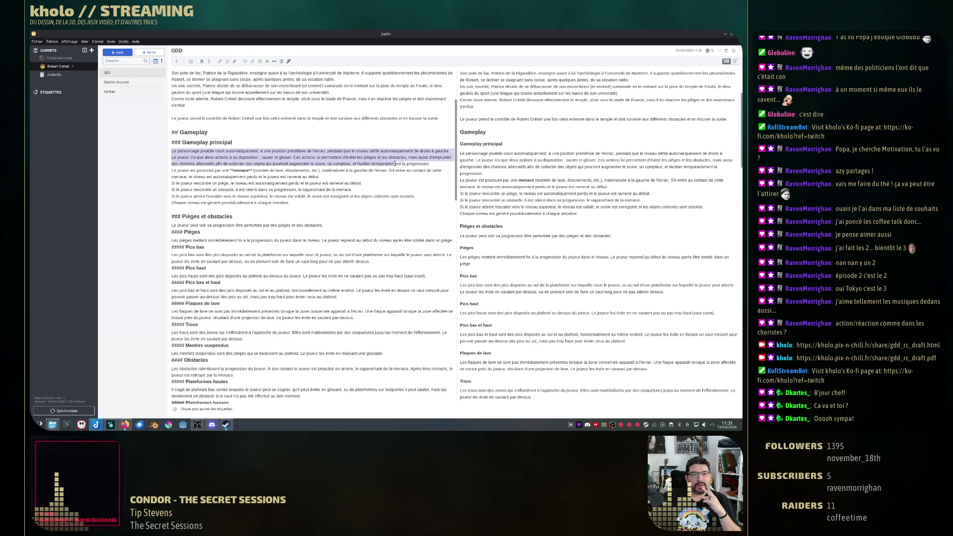
{"action": "key", "text": "shift+Down"}
{"action": "key", "text": "shift+Down"}
{"action": "key", "text": "shift+Down"}
{"action": "key", "text": "shift+Down"}
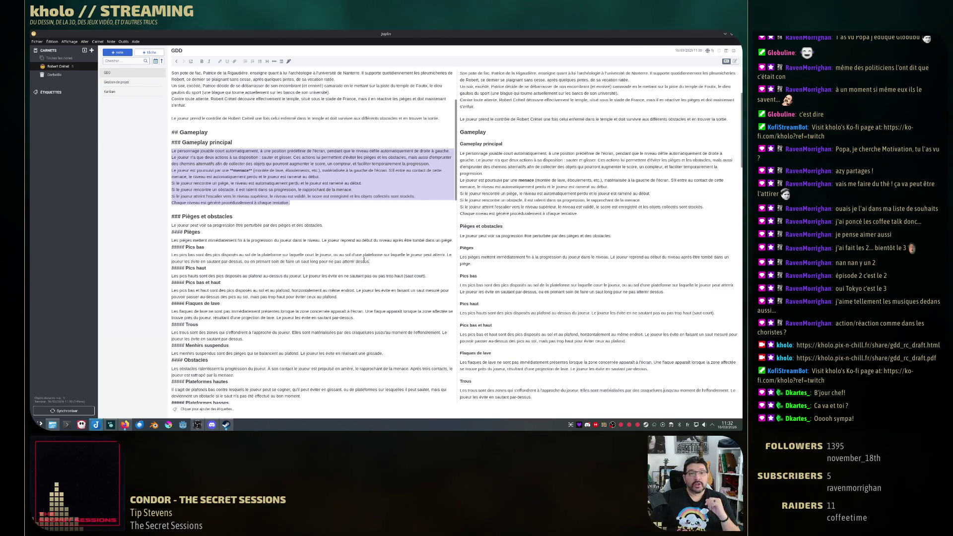
{"action": "double_click", "coordinate": [253, 151]}
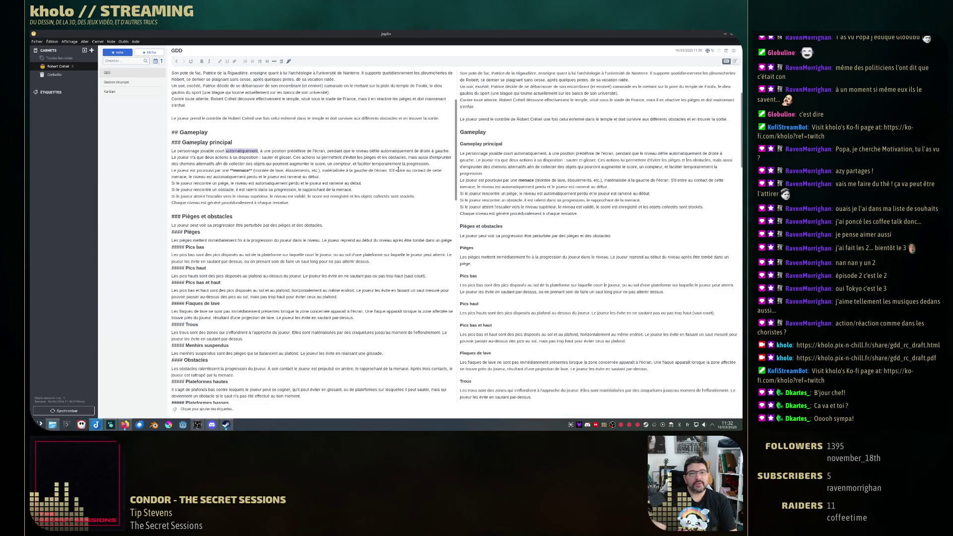
- Remove 'automatiquement' and bold 'le niveau défile automatiquement de droite à gauche'
{"action": "key", "text": "BackSpace"}
{"action": "key", "text": "BackSpace"}
{"action": "key", "text": "BackSpace"}
{"action": "key", "text": "BackSpace"}
{"action": "key", "text": "BackSpace"}
{"action": "key", "text": "BackSpace"}
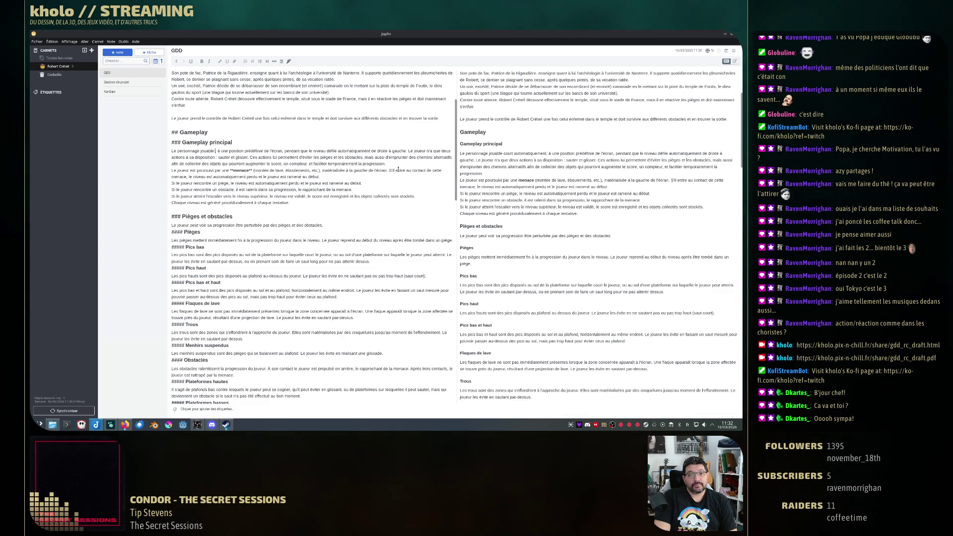
{"action": "type", "text": "court"}
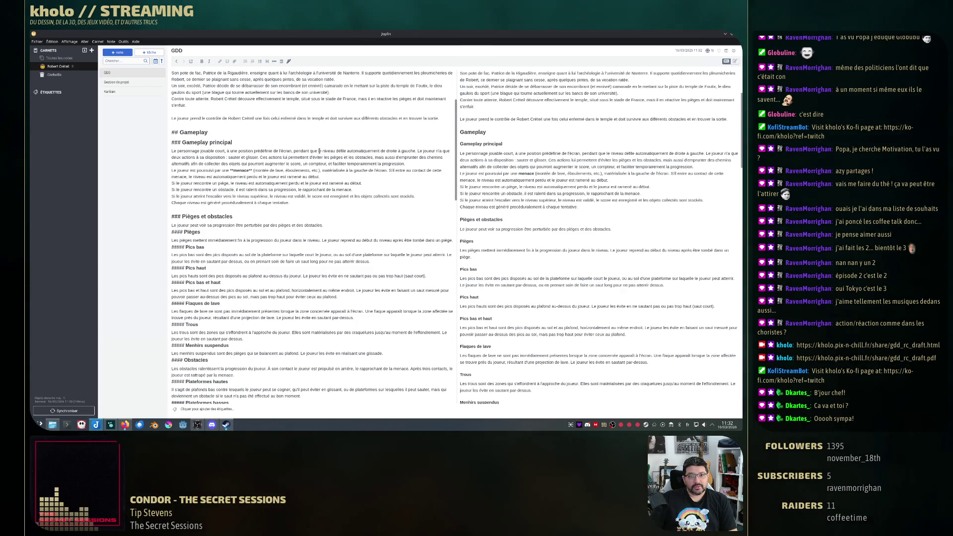
{"action": "left_click_drag", "start_coordinate": [322, 151], "coordinate": [379, 152]}
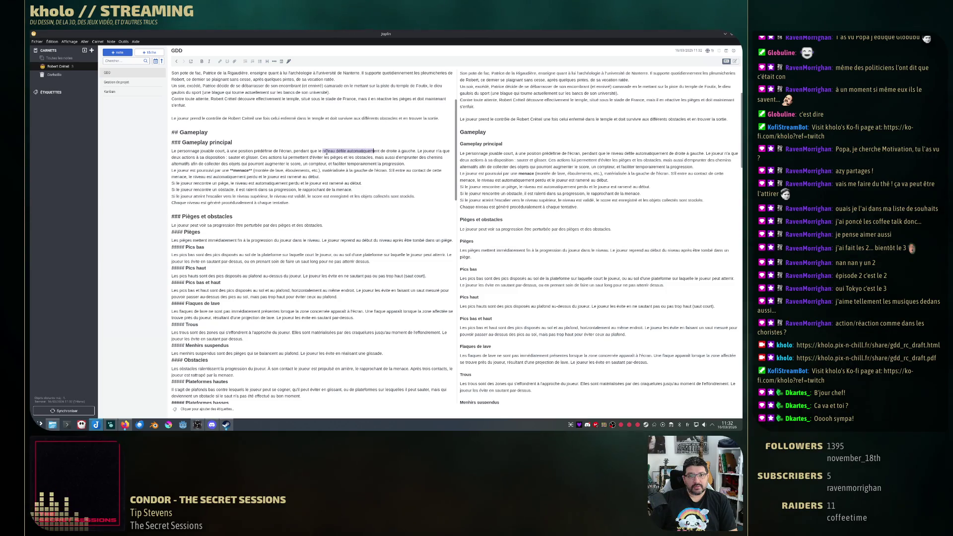
{"action": "left_click_drag", "start_coordinate": [318, 151], "coordinate": [414, 151]}
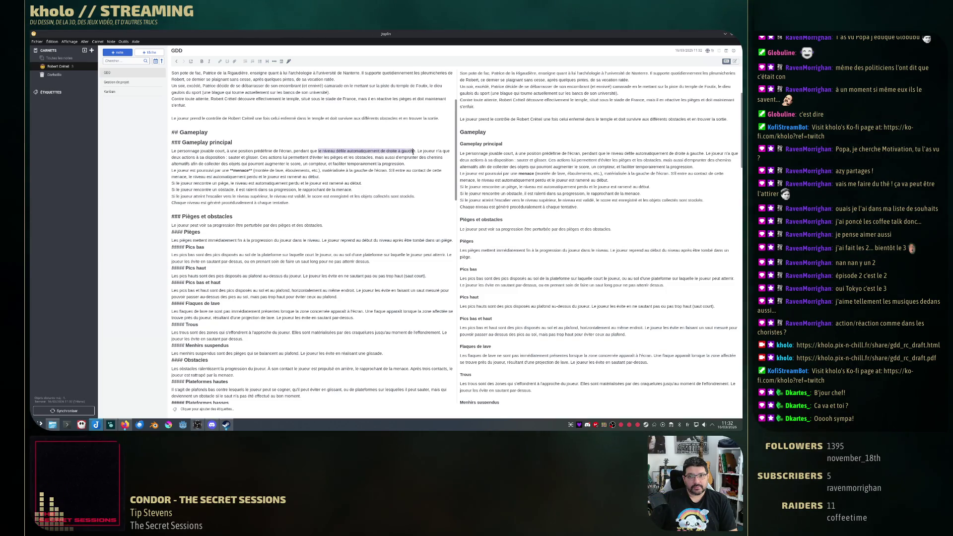
{"action": "key", "text": "ctrl+b"}
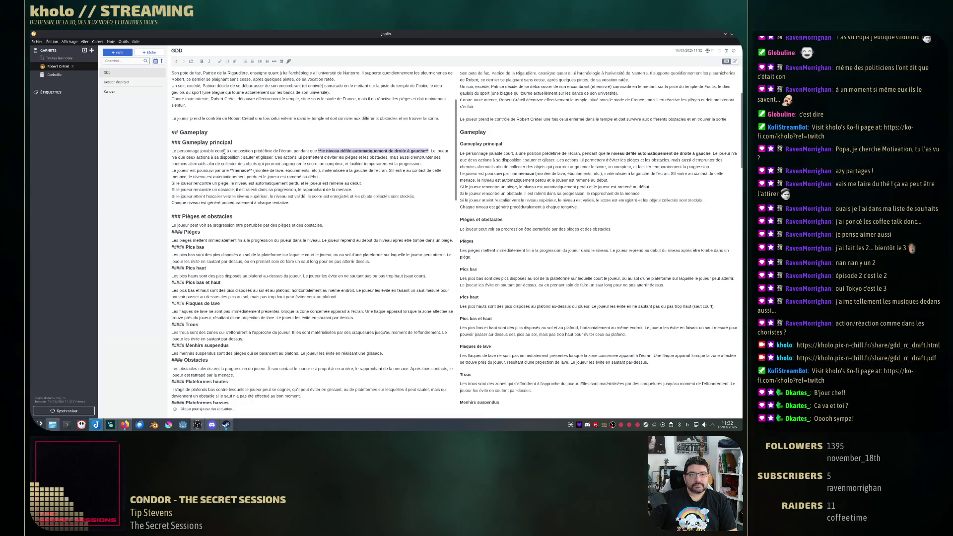
- Bold 'deux actions', 'sauter' and 'glisser' in the Gameplay principal paragraph
{"action": "left_click", "coordinate": [187, 157]}
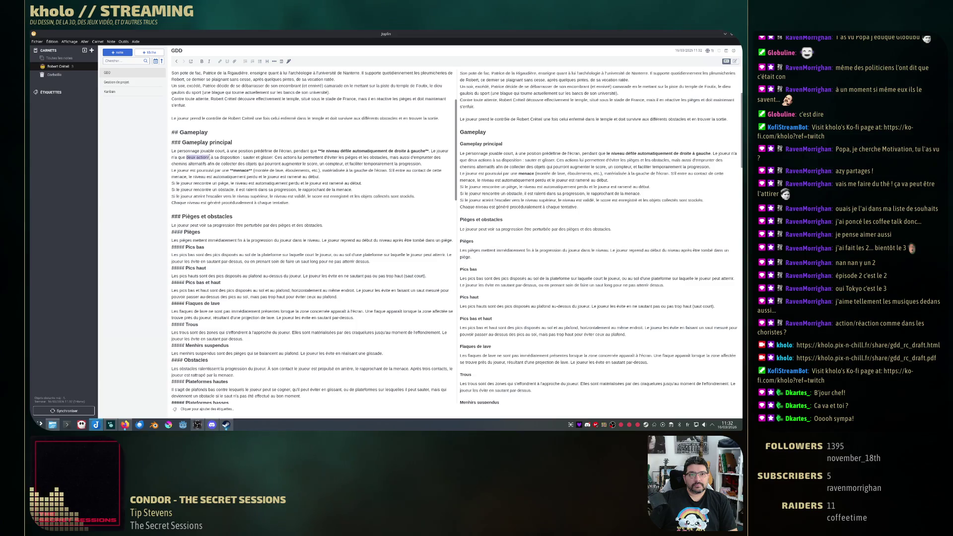
{"action": "key", "text": "ctrl+b"}
{"action": "double_click", "coordinate": [258, 157]}
{"action": "key", "text": "ctrl+b"}
{"action": "double_click", "coordinate": [288, 157]}
{"action": "key", "text": "ctrl+b"}
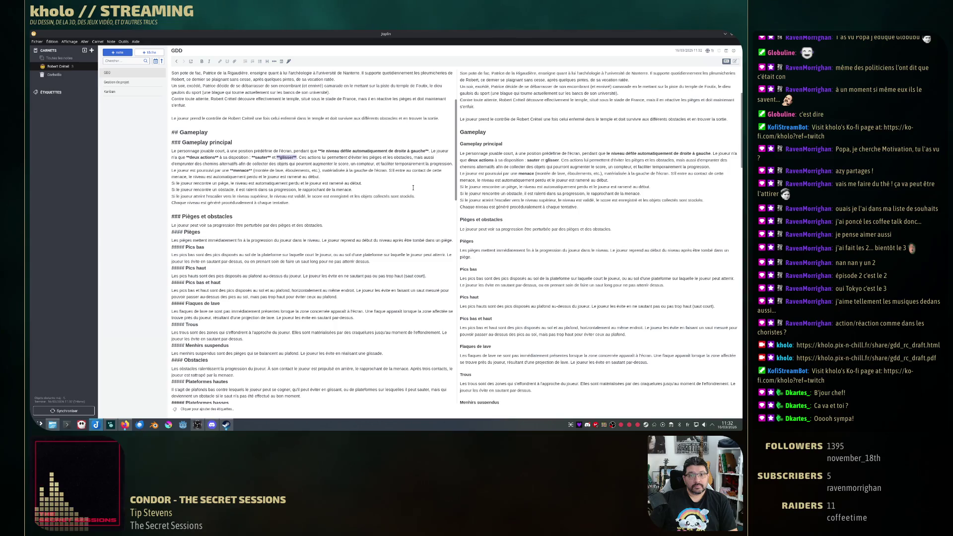